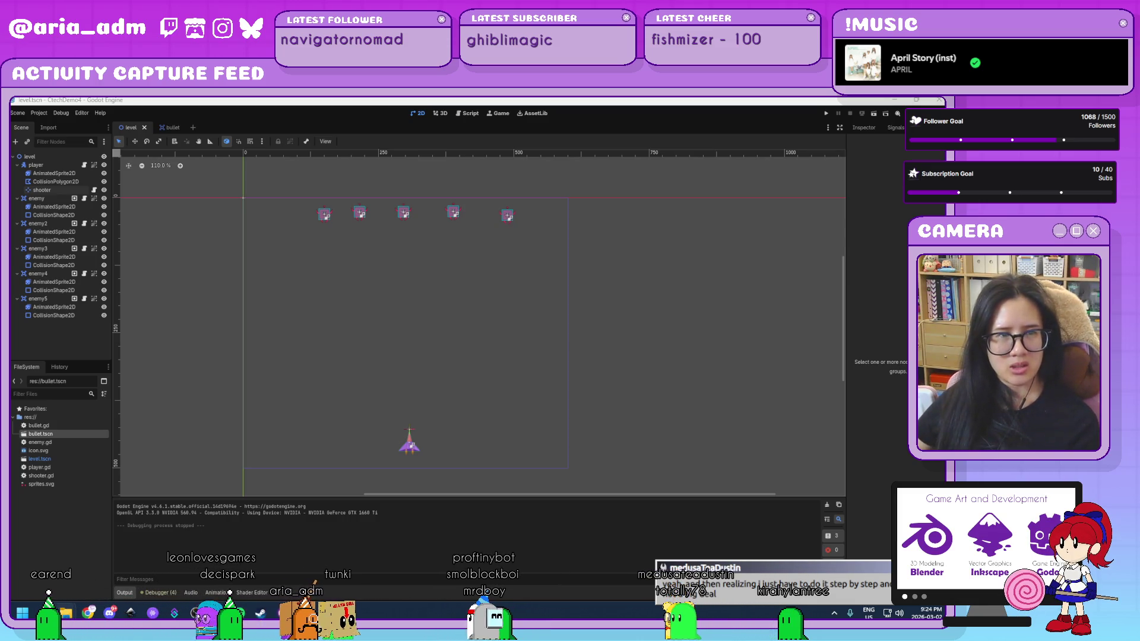
Step: Import the space background image into the shooter project
{"action": "left_click", "coordinate": [323, 412]}
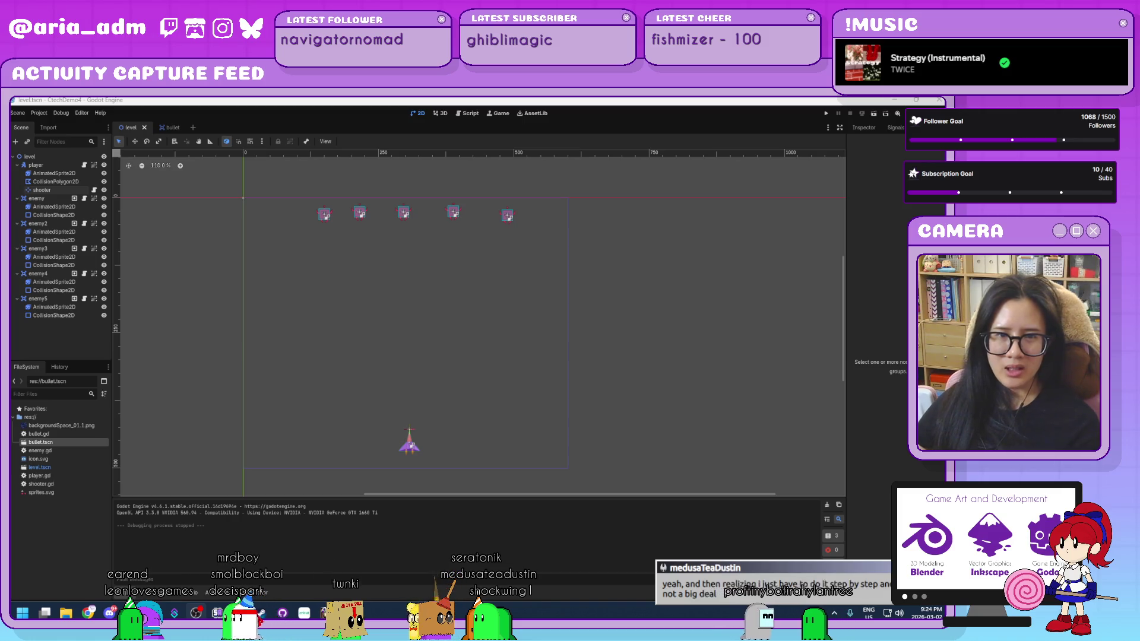
Step: Select the newly imported backgroundSpace_01.1.png in the FileSystem dock instead of the bullet scene
{"action": "left_click", "coordinate": [78, 527]}
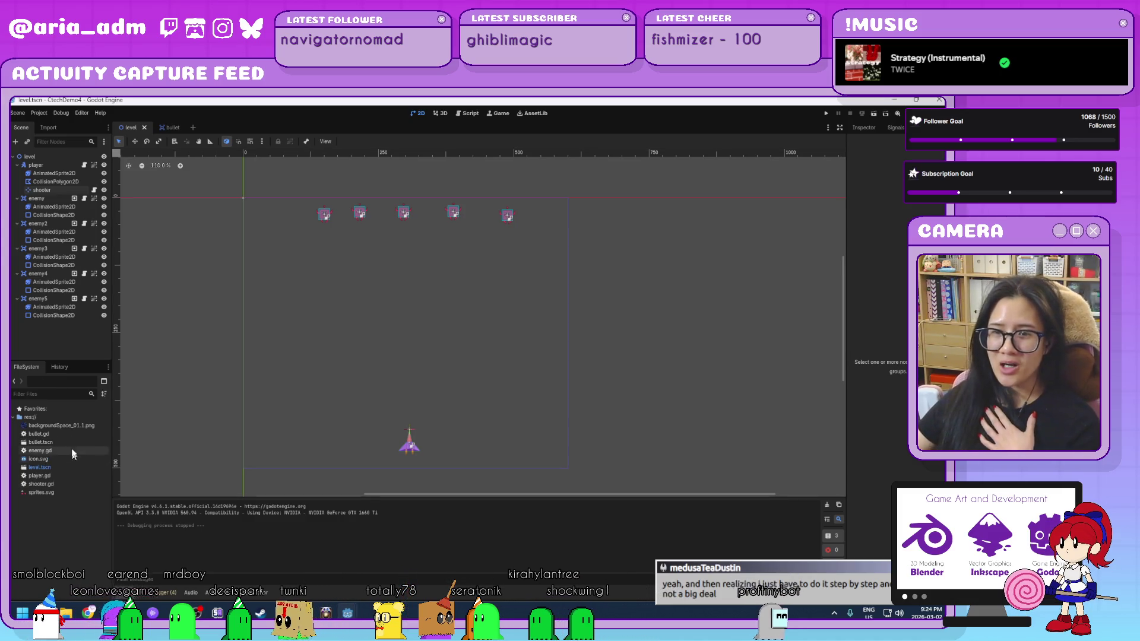
{"action": "left_click", "coordinate": [67, 427]}
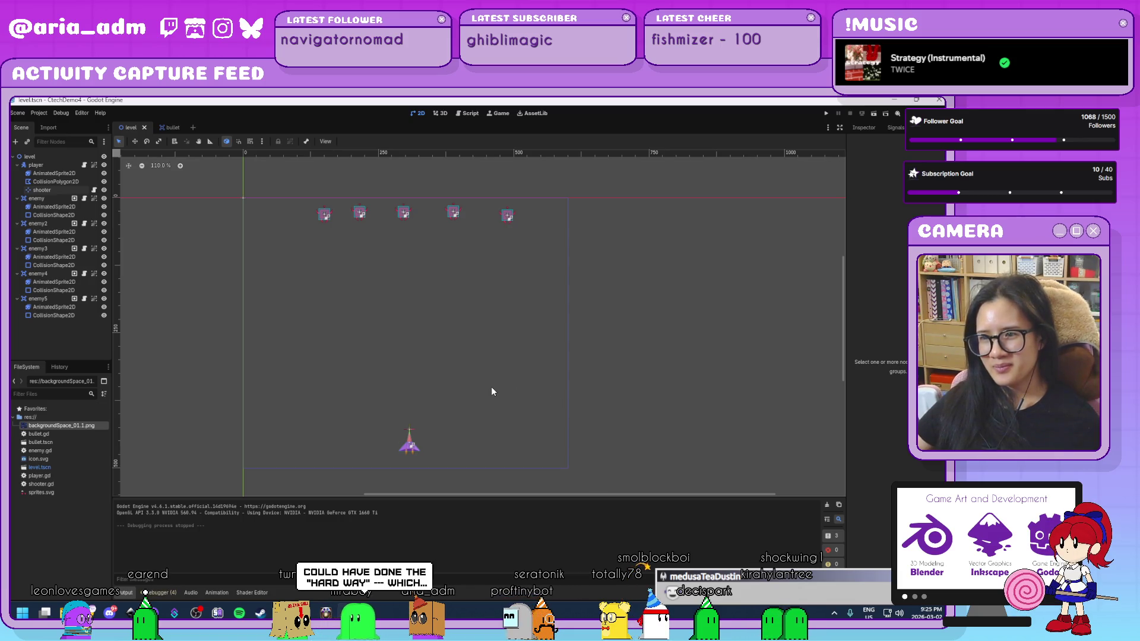
Step: Add a Sprite2D node, move it first under the level root, and view its Inspector
{"action": "scroll", "coordinate": [490, 387], "scroll_direction": "up", "scroll_amount": 1}
{"action": "left_click_drag", "start_coordinate": [486, 389], "coordinate": [484, 348]}
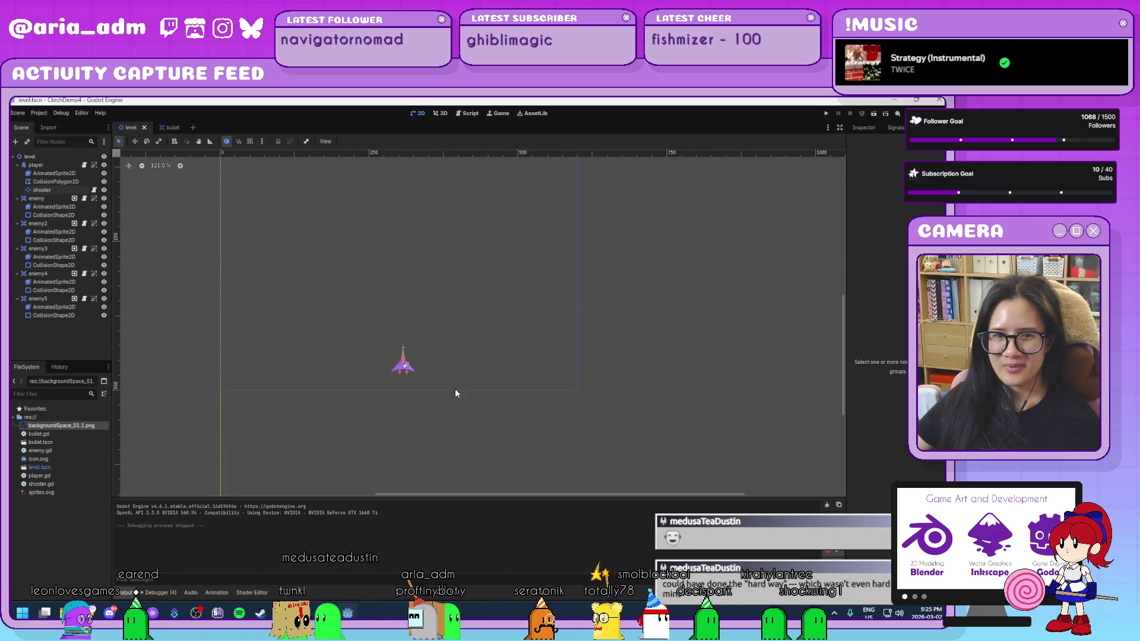
{"action": "scroll", "coordinate": [501, 331], "scroll_direction": "up", "scroll_amount": 1}
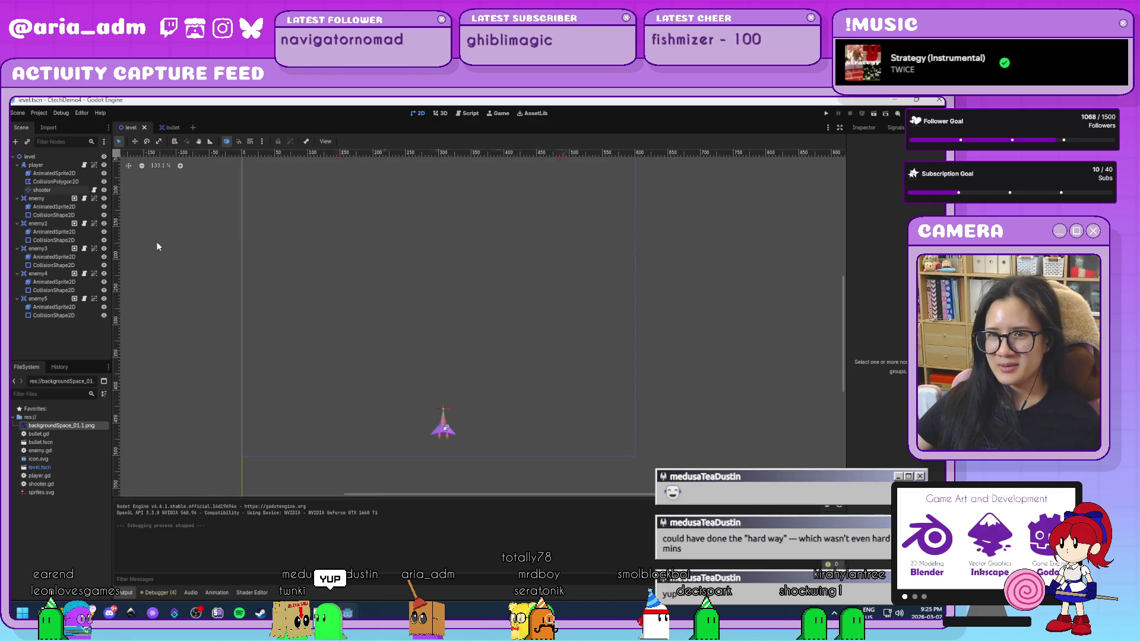
{"action": "scroll", "coordinate": [284, 436], "scroll_direction": "down", "scroll_amount": 5}
{"action": "scroll", "coordinate": [308, 381], "scroll_direction": "down", "scroll_amount": 1}
{"action": "scroll", "coordinate": [308, 382], "scroll_direction": "up", "scroll_amount": 1}
{"action": "left_click", "coordinate": [38, 158]}
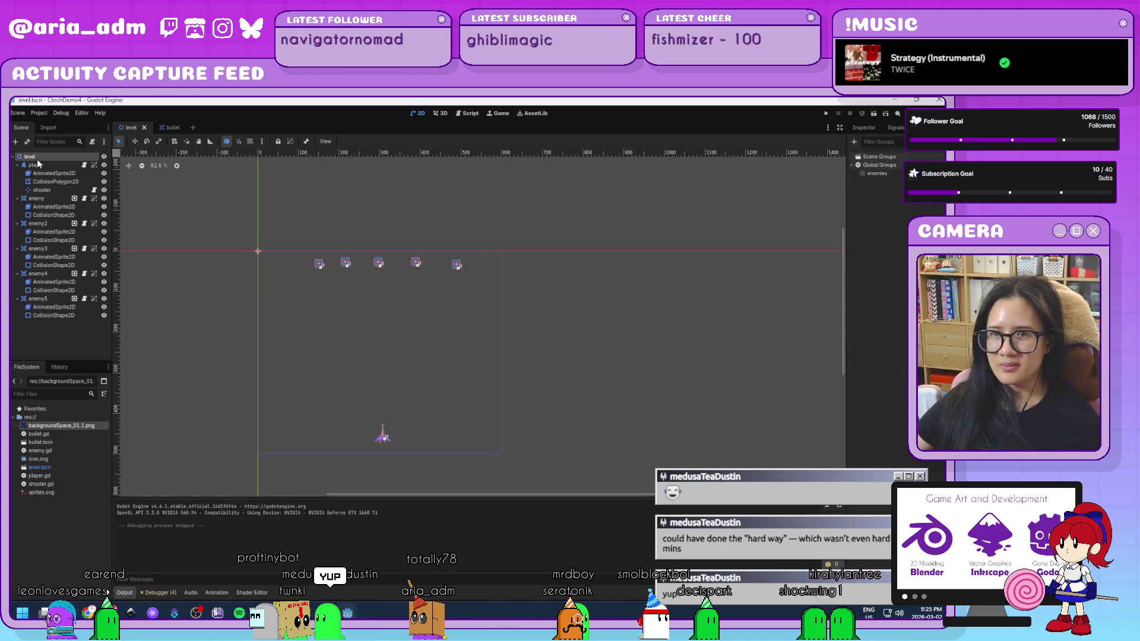
{"action": "key", "text": "ctrl+a"}
{"action": "type", "text": "sprite"}
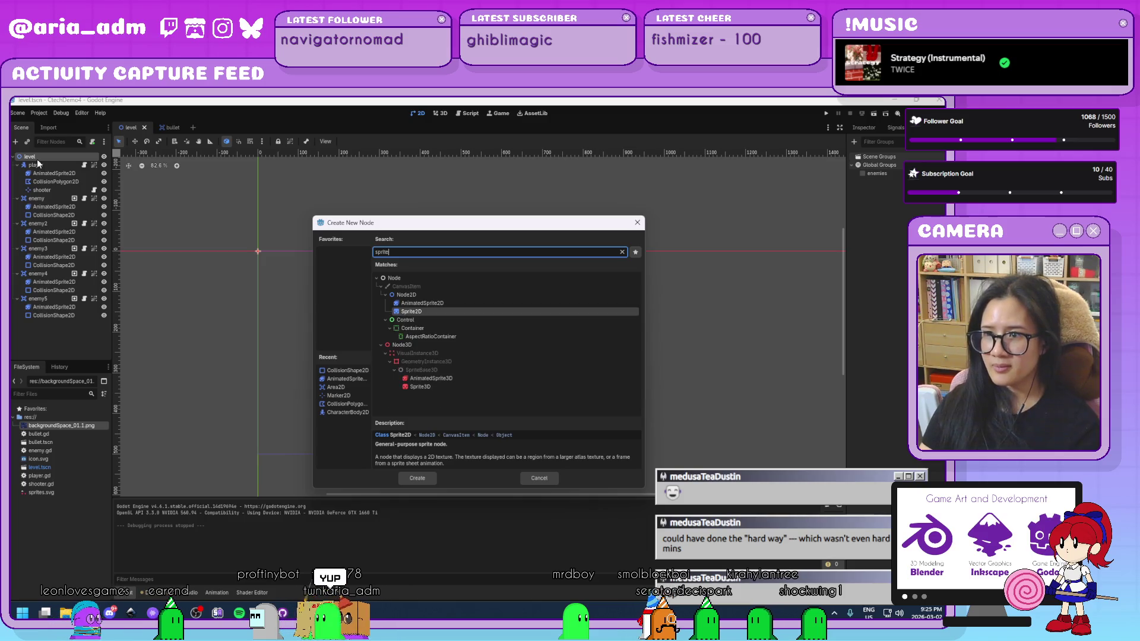
{"action": "key", "text": "Return"}
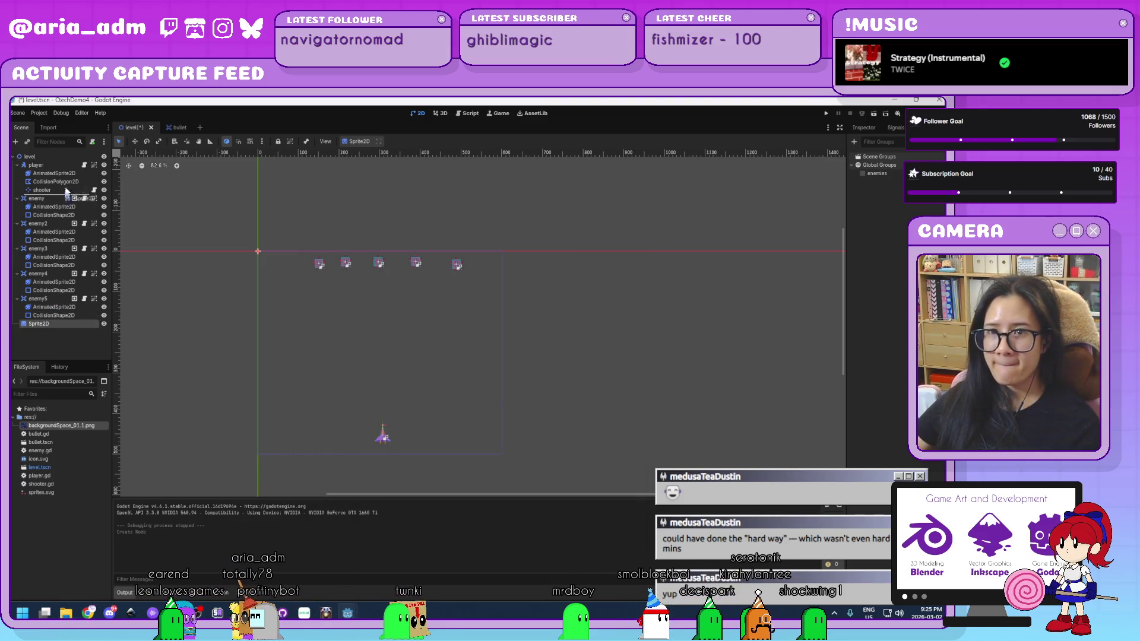
{"action": "left_click_drag", "start_coordinate": [39, 324], "coordinate": [29, 157]}
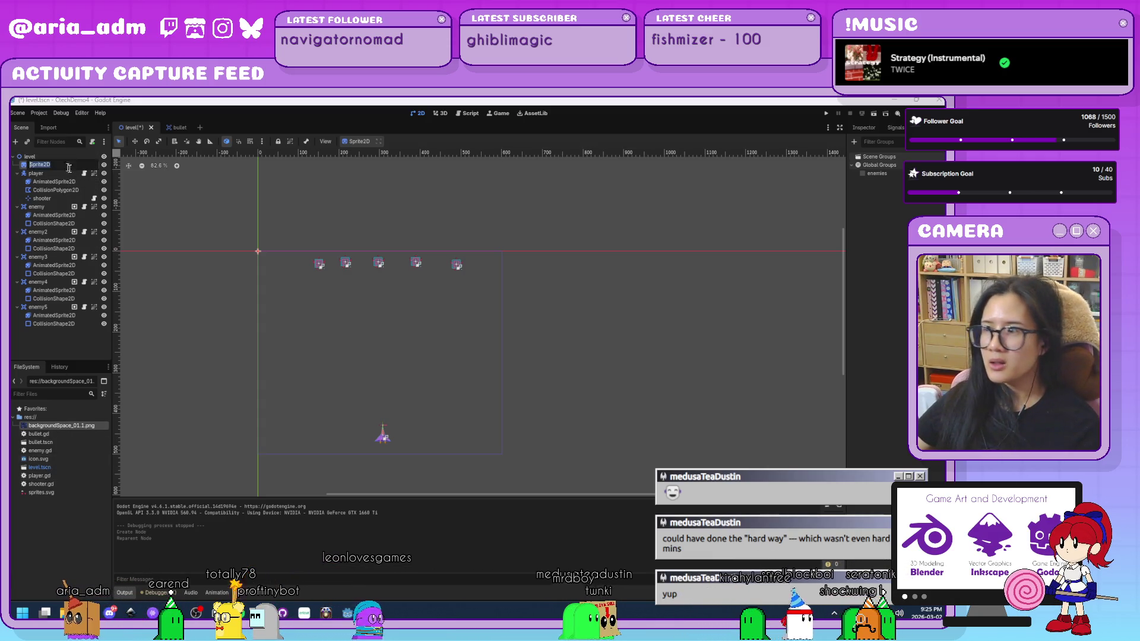
{"action": "left_click", "coordinate": [865, 128]}
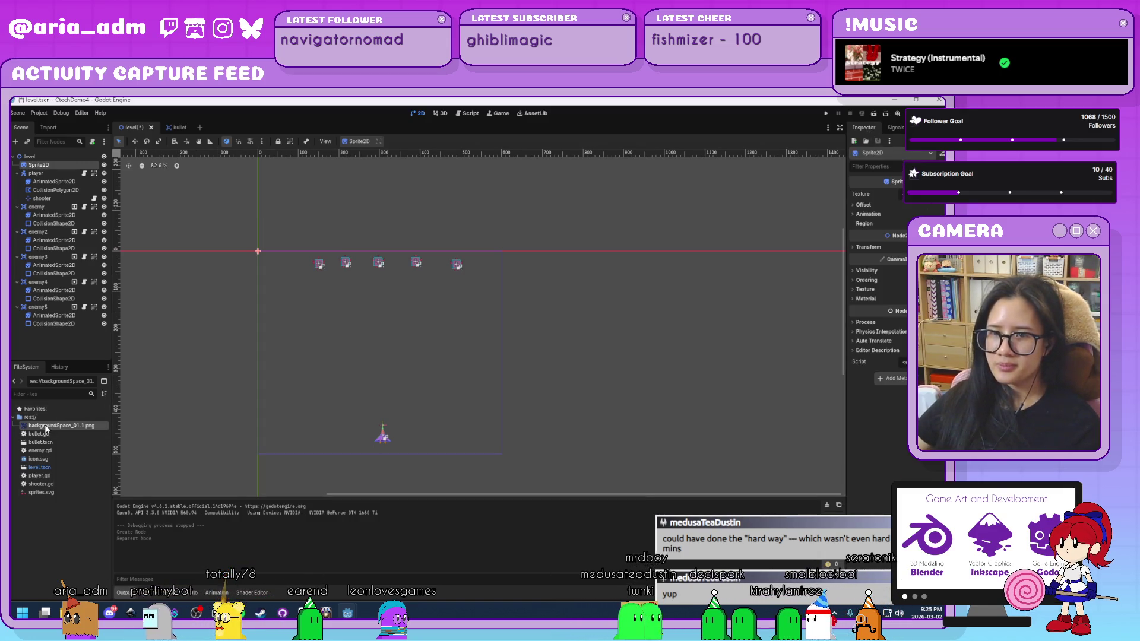
Step: Assign backgroundSpace_01.1.png as the Sprite2D texture and turn off Offset > Centered
{"action": "left_click_drag", "start_coordinate": [60, 425], "coordinate": [66, 426]}
{"action": "left_click_drag", "start_coordinate": [902, 194], "coordinate": [915, 213]}
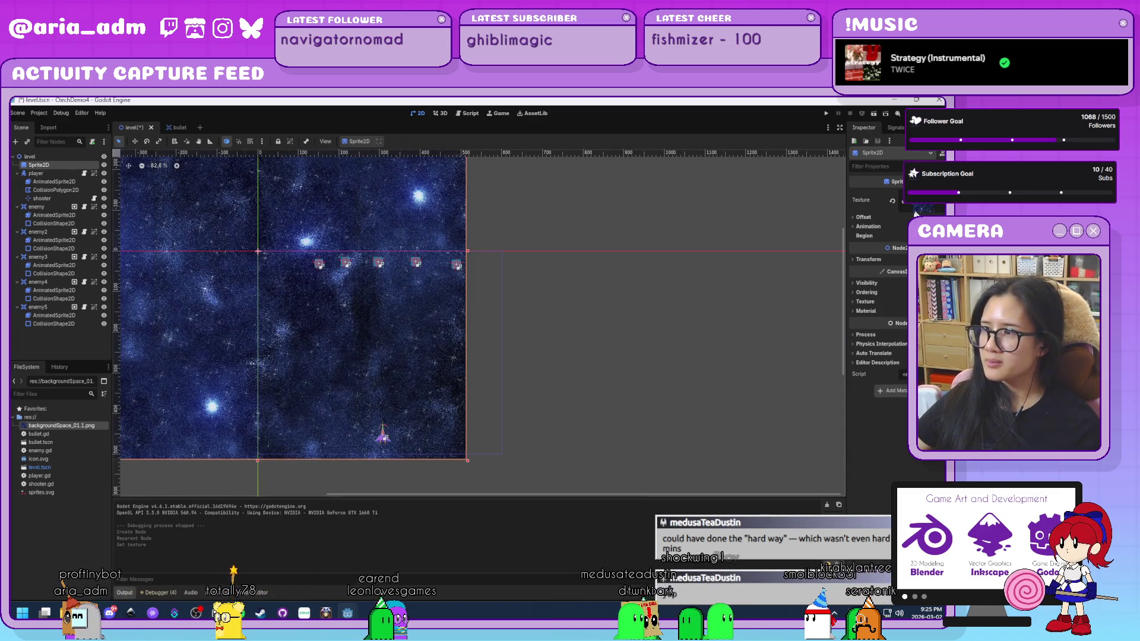
{"action": "left_click", "coordinate": [864, 218]}
{"action": "left_click", "coordinate": [904, 229]}
Step: Frame the starfield sprite and try shrinking it by its corner, then undo the resize
{"action": "scroll", "coordinate": [614, 348], "scroll_direction": "down", "scroll_amount": 2}
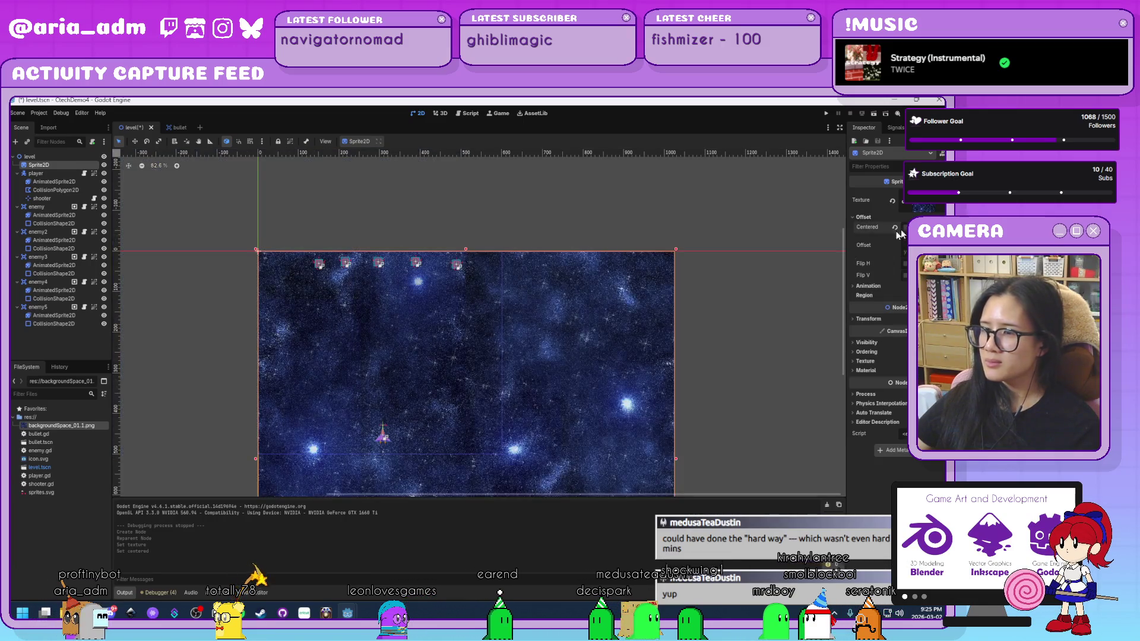
{"action": "key", "text": "f"}
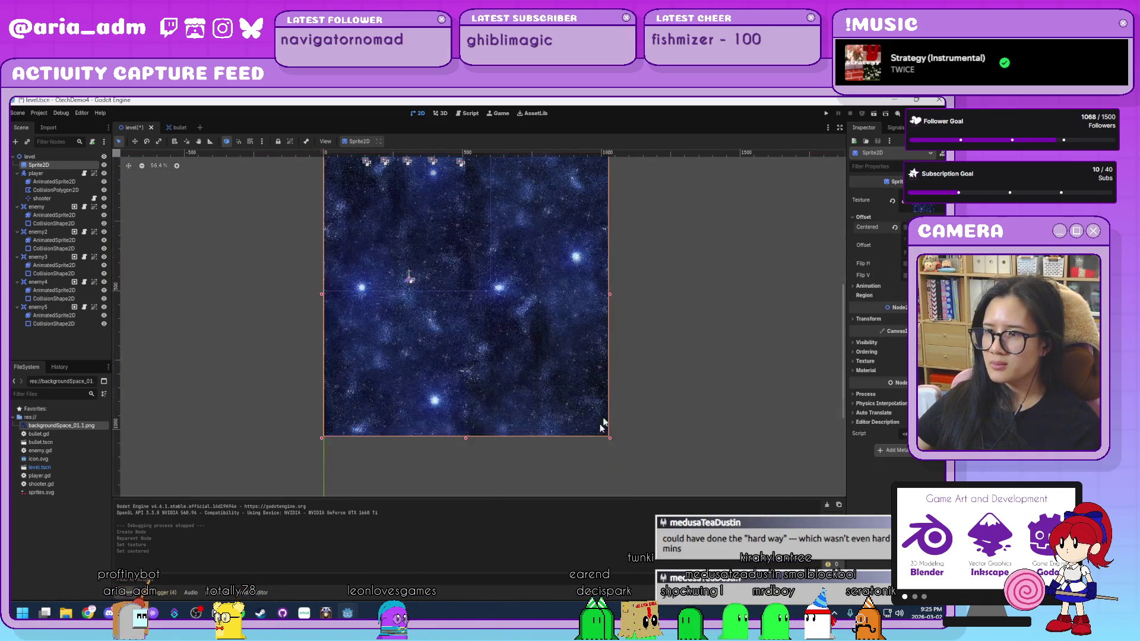
{"action": "mouse_move", "coordinate": [610, 438]}
{"action": "left_mouse_down"}
{"action": "mouse_move", "coordinate": [518, 306]}
{"action": "mouse_move", "coordinate": [493, 294]}
{"action": "left_mouse_up"}
{"action": "scroll", "coordinate": [509, 296], "scroll_direction": "up", "scroll_amount": 5}
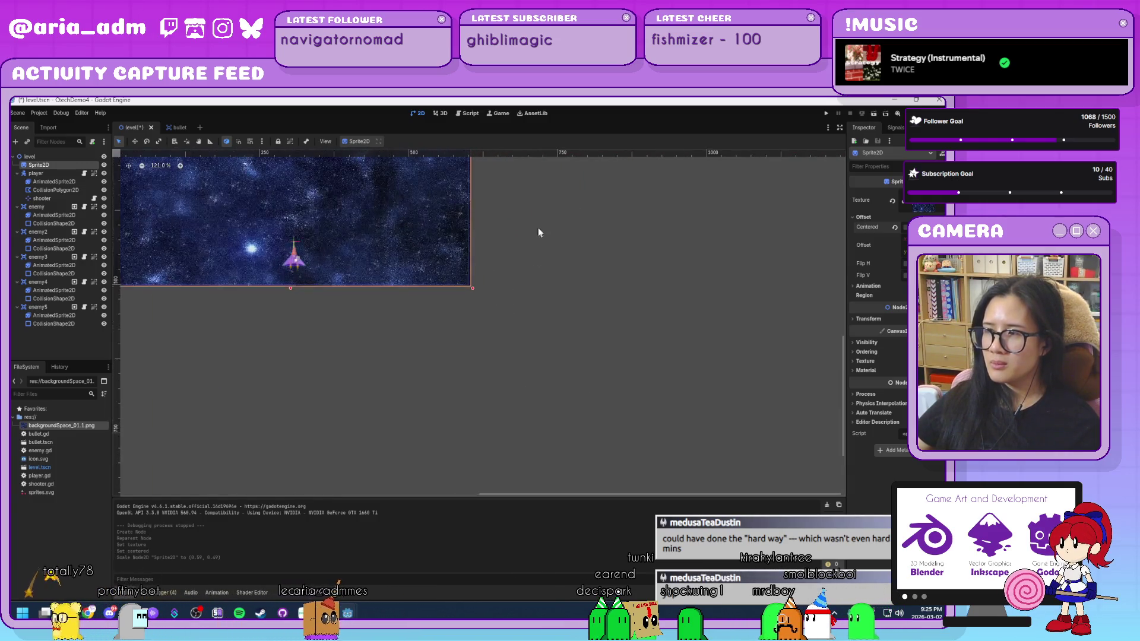
{"action": "key", "text": "ctrl+z"}
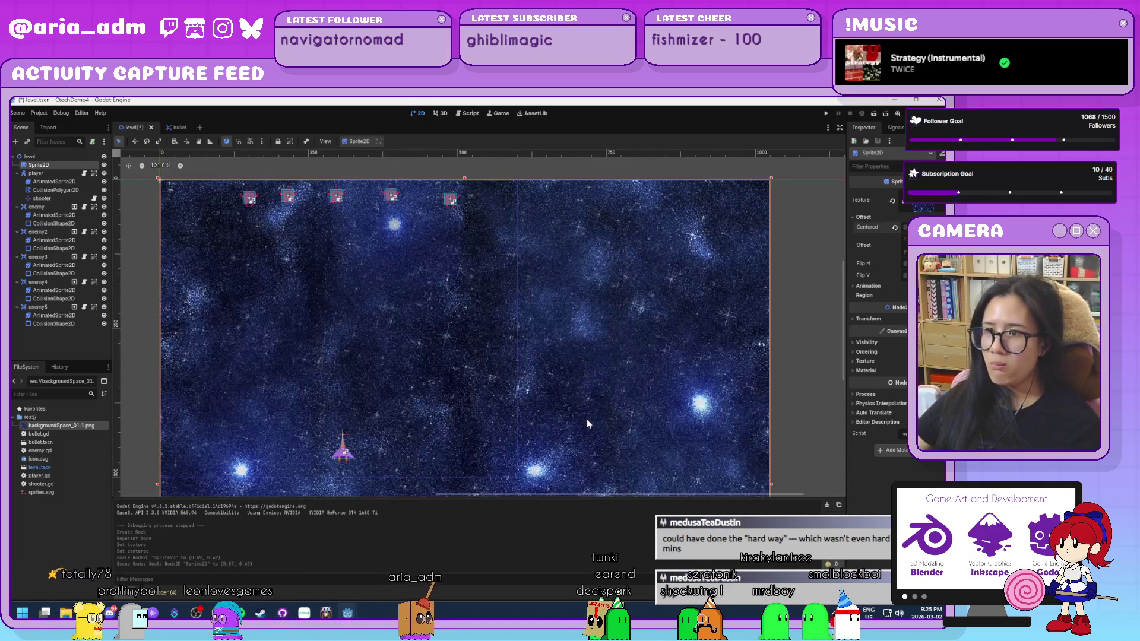
{"action": "scroll", "coordinate": [658, 355], "scroll_direction": "down", "scroll_amount": 4}
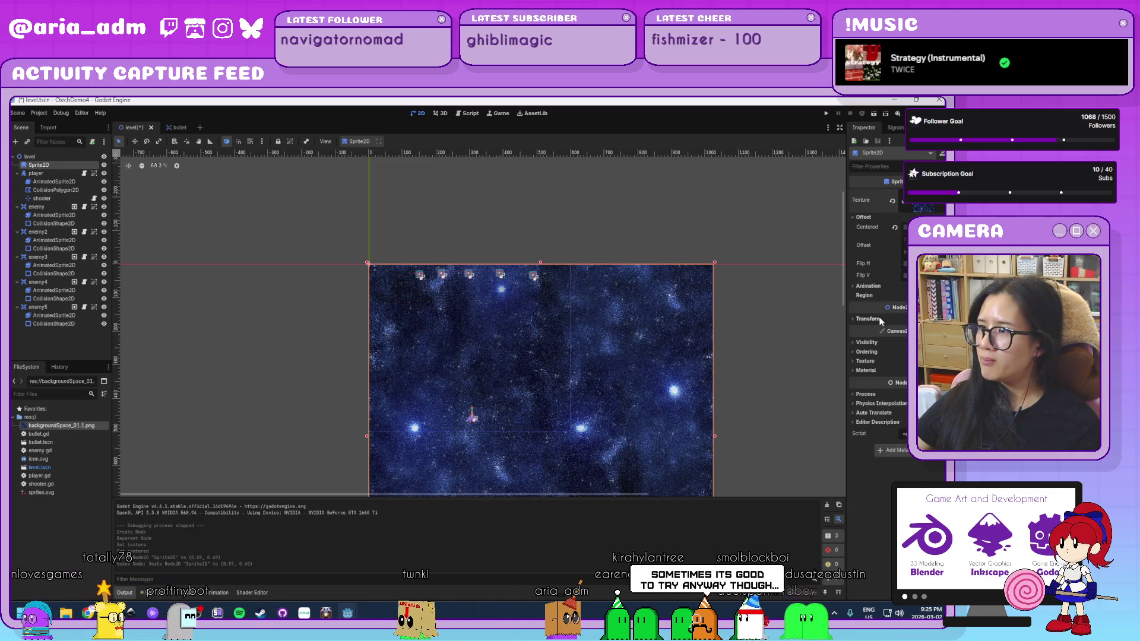
Step: Scale the starfield sprite via Transform > Scale to about 348 px, then save and run
{"action": "left_click", "coordinate": [880, 320]}
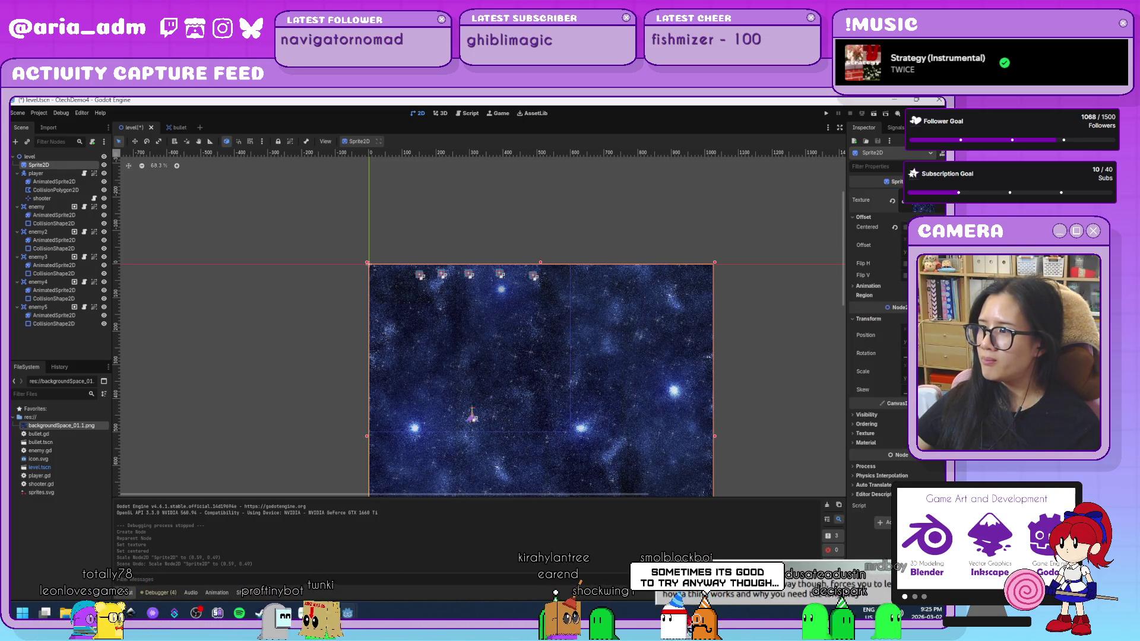
{"action": "left_click_drag", "start_coordinate": [917, 371], "coordinate": [898, 371]}
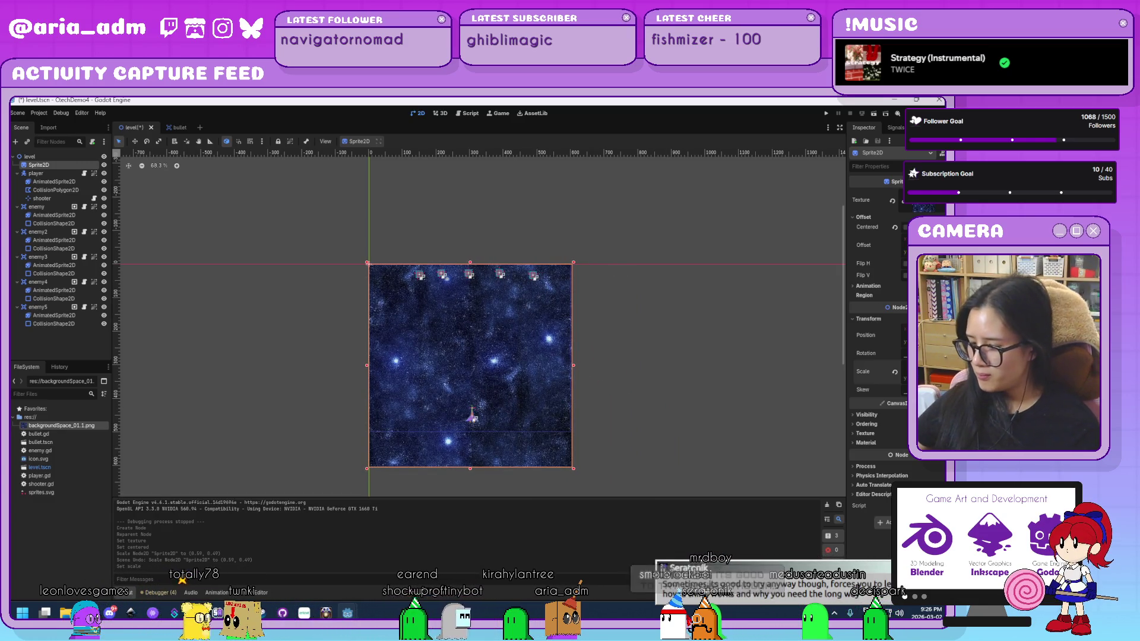
{"action": "left_click_drag", "start_coordinate": [898, 371], "coordinate": [895, 371]}
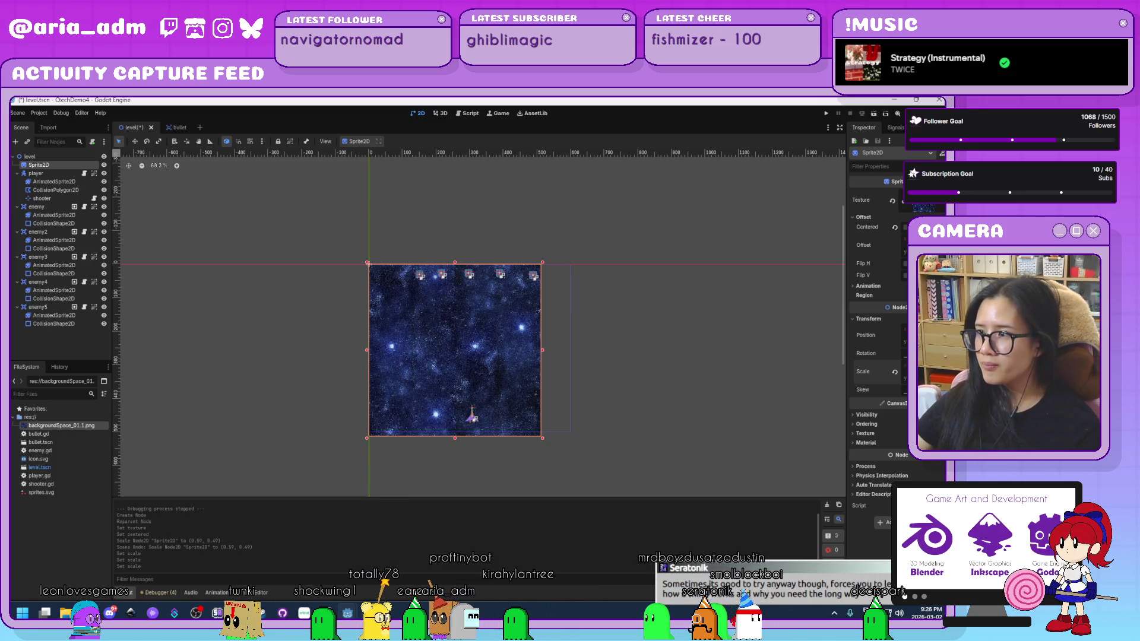
{"action": "left_click_drag", "start_coordinate": [895, 371], "coordinate": [900, 372]}
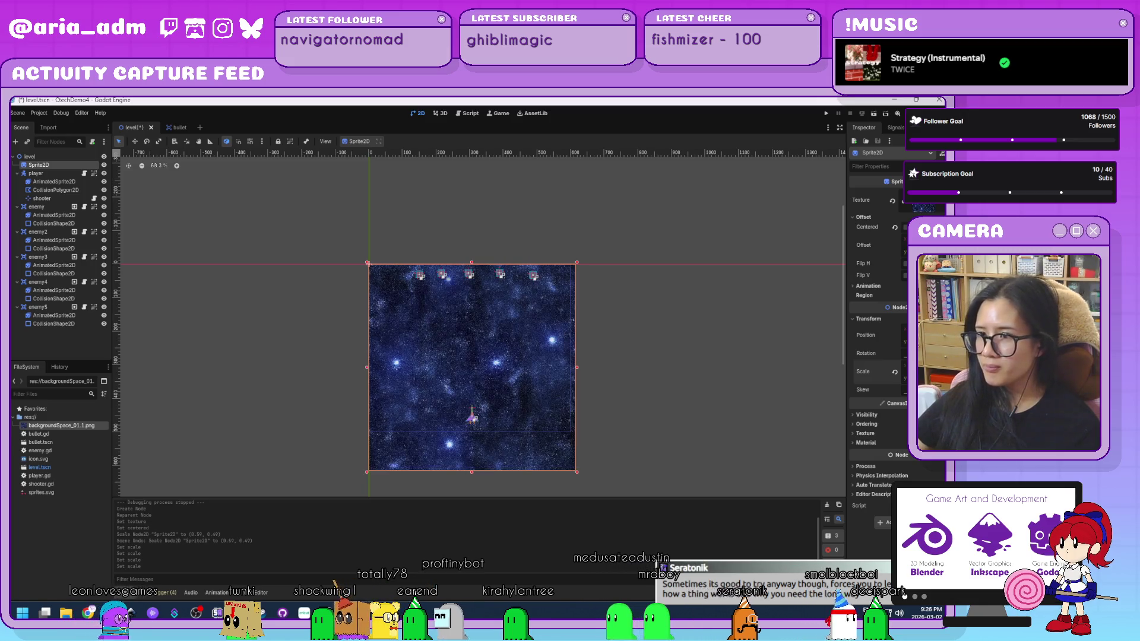
{"action": "left_click", "coordinate": [722, 416]}
{"action": "scroll", "coordinate": [629, 407], "scroll_direction": "up", "scroll_amount": 2}
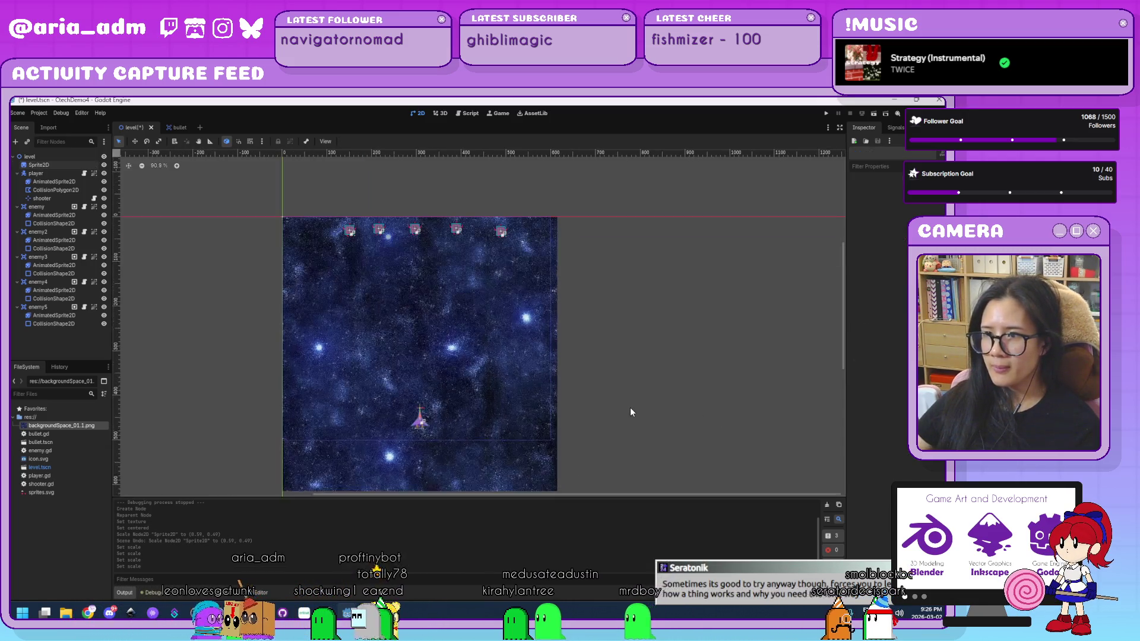
{"action": "left_click_drag", "start_coordinate": [606, 317], "coordinate": [664, 345]}
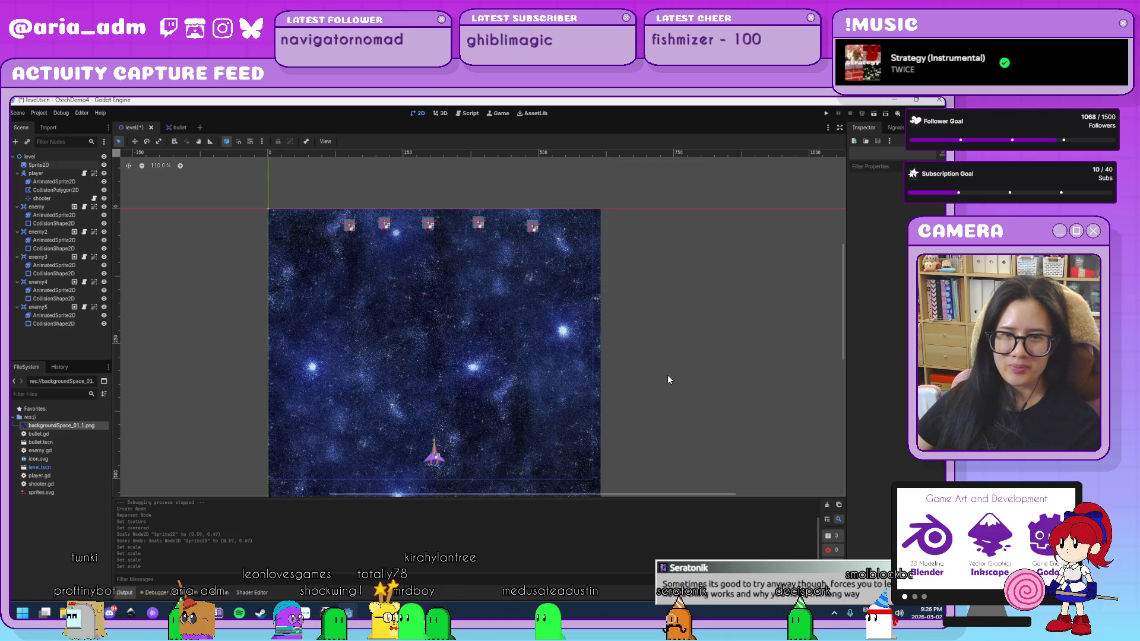
{"action": "left_click", "coordinate": [827, 113]}
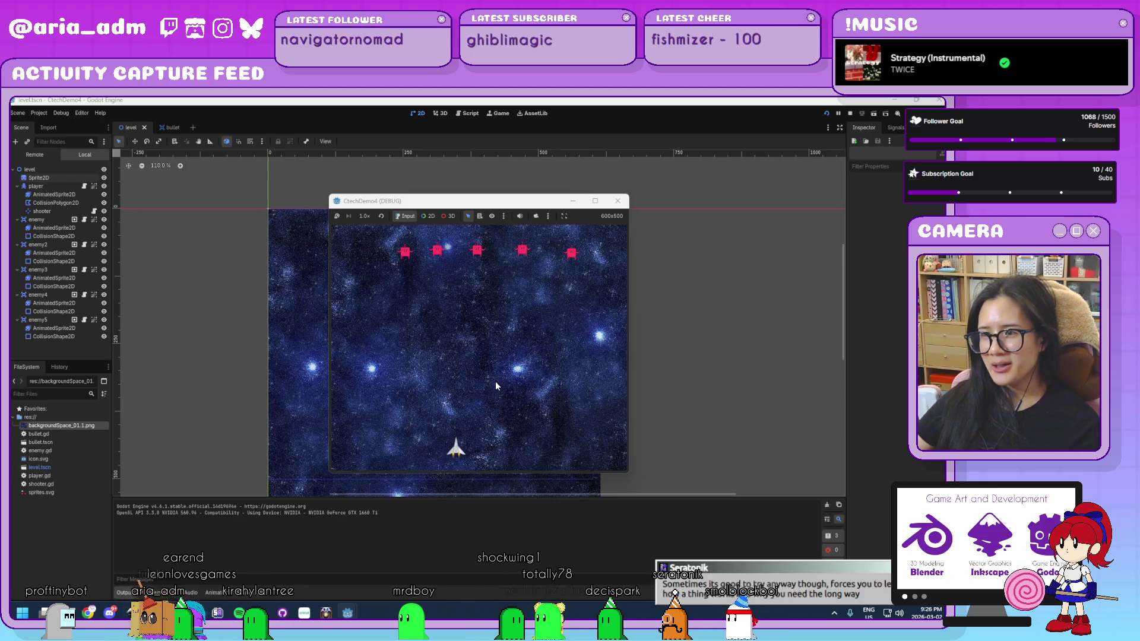
Step: Play the shooter, moving the ship left and right while firing at the enemies
{"action": "key", "text": "space"}
{"action": "key", "text": "space"}
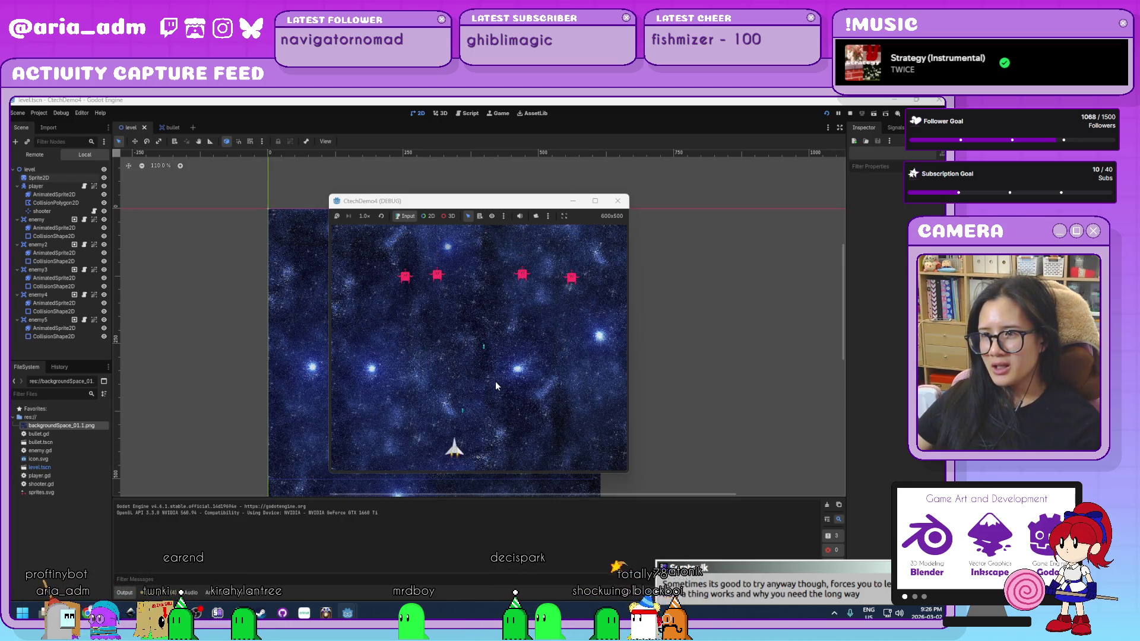
{"action": "key", "text": "Left"}
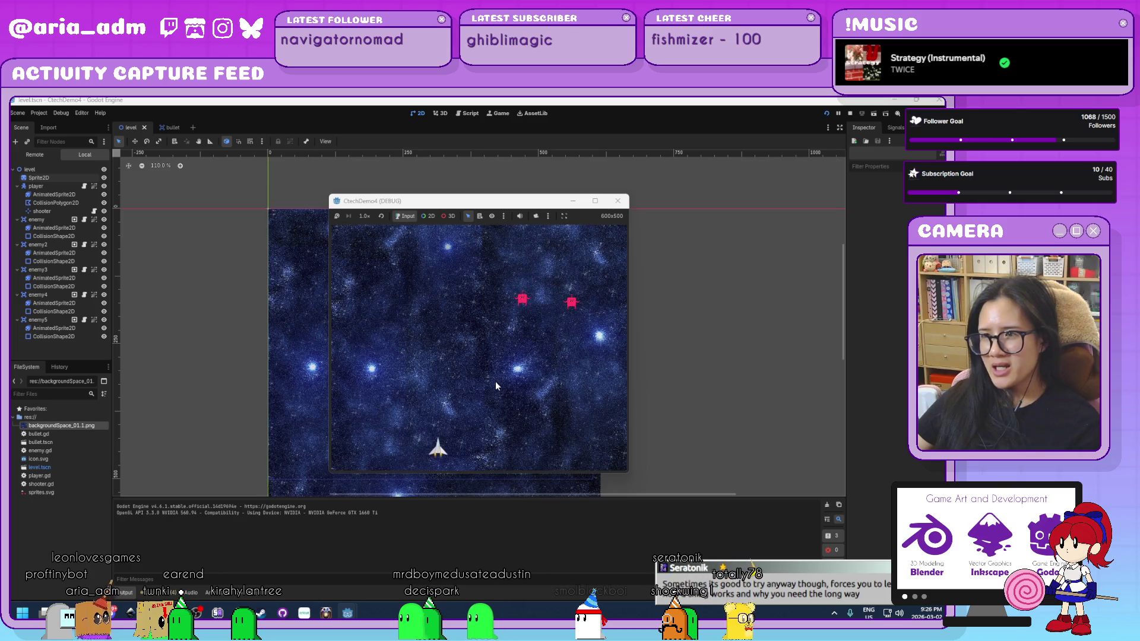
{"action": "key", "text": "Right"}
{"action": "key", "text": "space"}
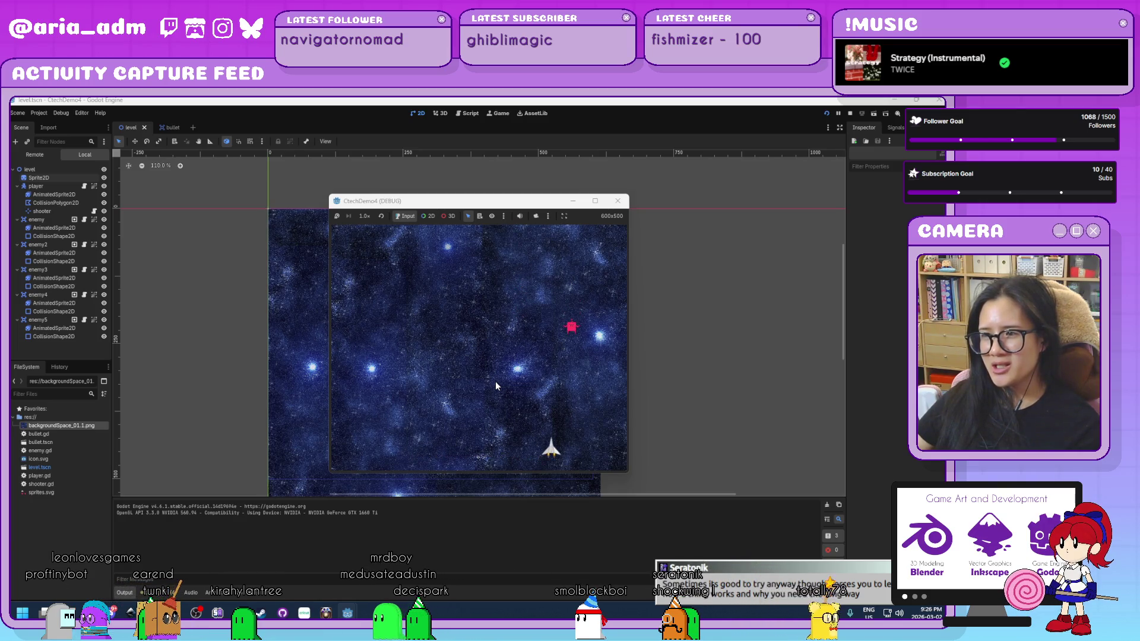
{"action": "key", "text": "Right"}
{"action": "key", "text": "space"}
{"action": "key", "text": "space"}
{"action": "key", "text": "space"}
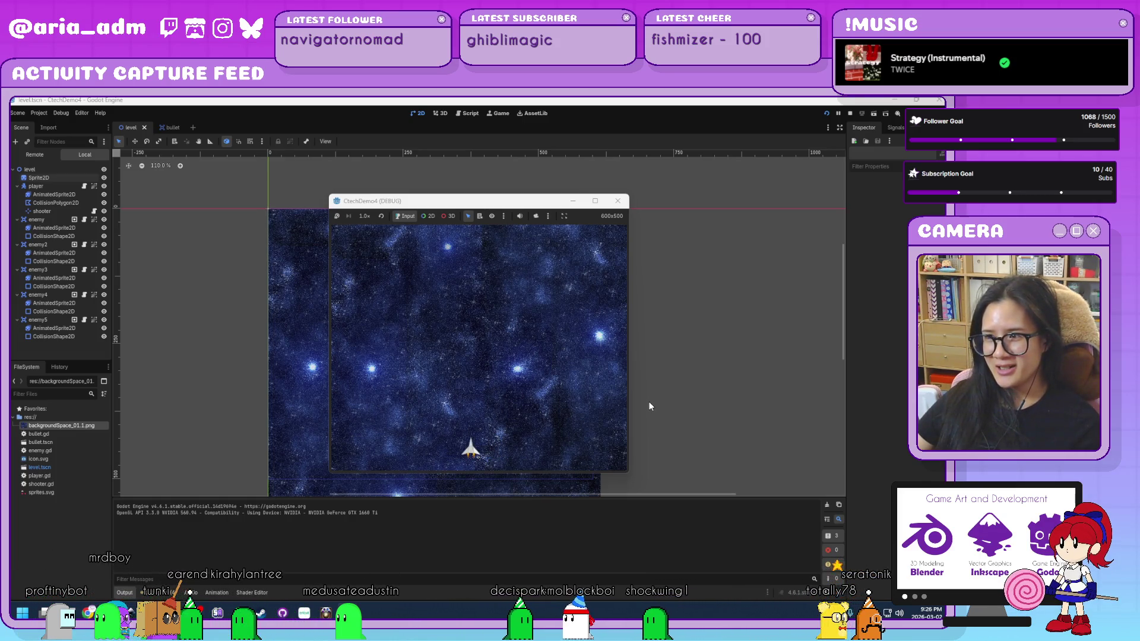
{"action": "key", "text": "Right"}
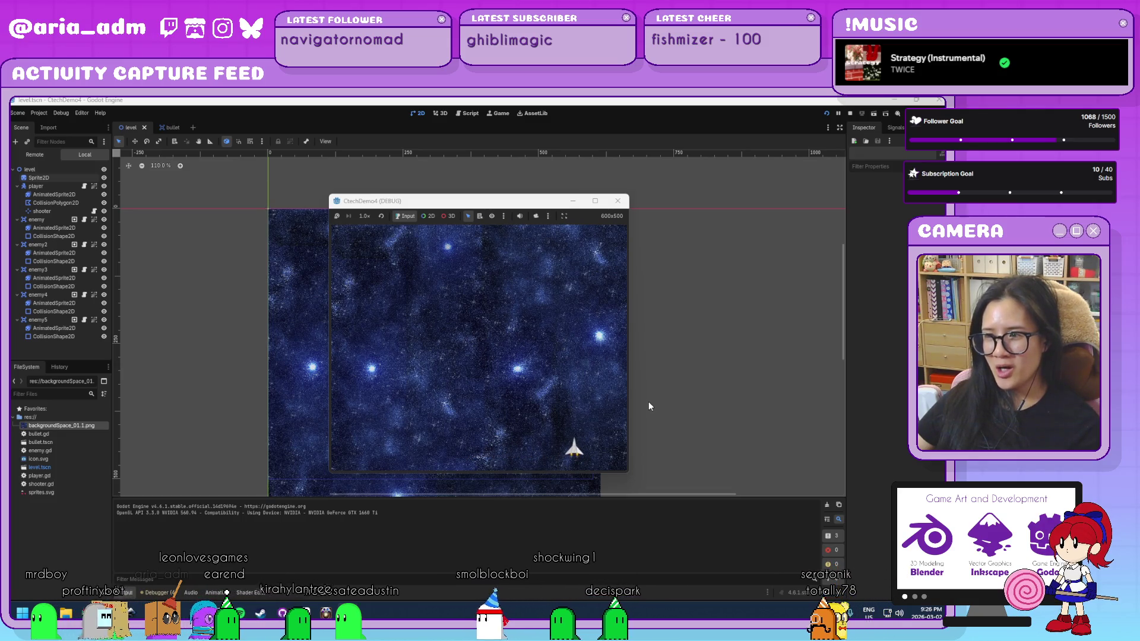
{"action": "key", "text": "Left"}
{"action": "key", "text": "Left"}
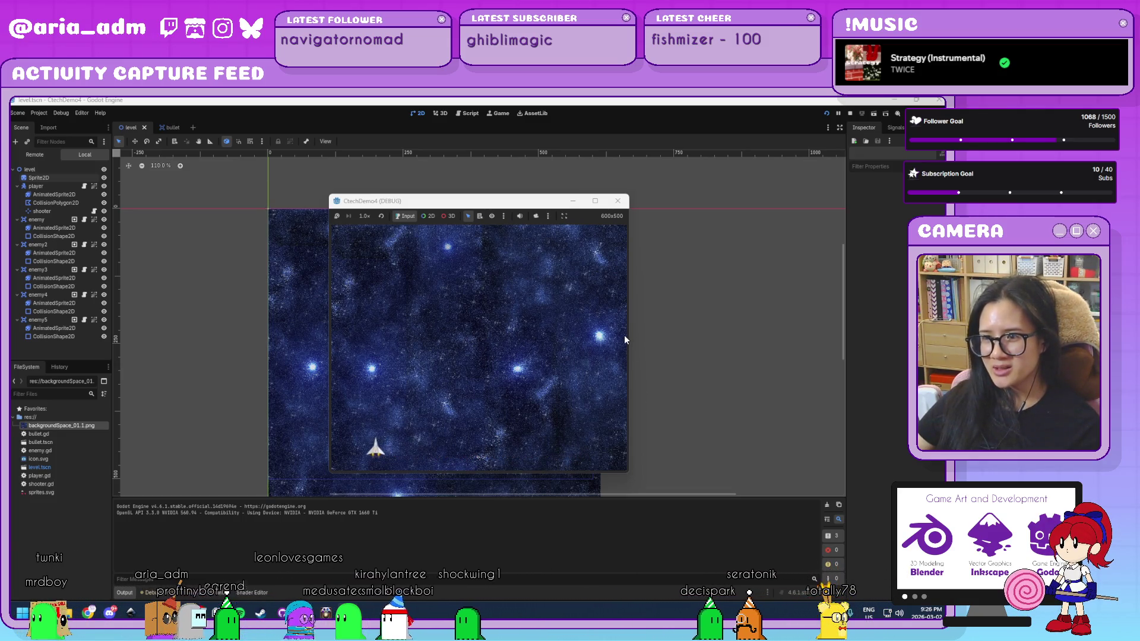
{"action": "key", "text": "Right"}
Step: Stop the game and select the starry background sprite in the editor
{"action": "left_click", "coordinate": [619, 203]}
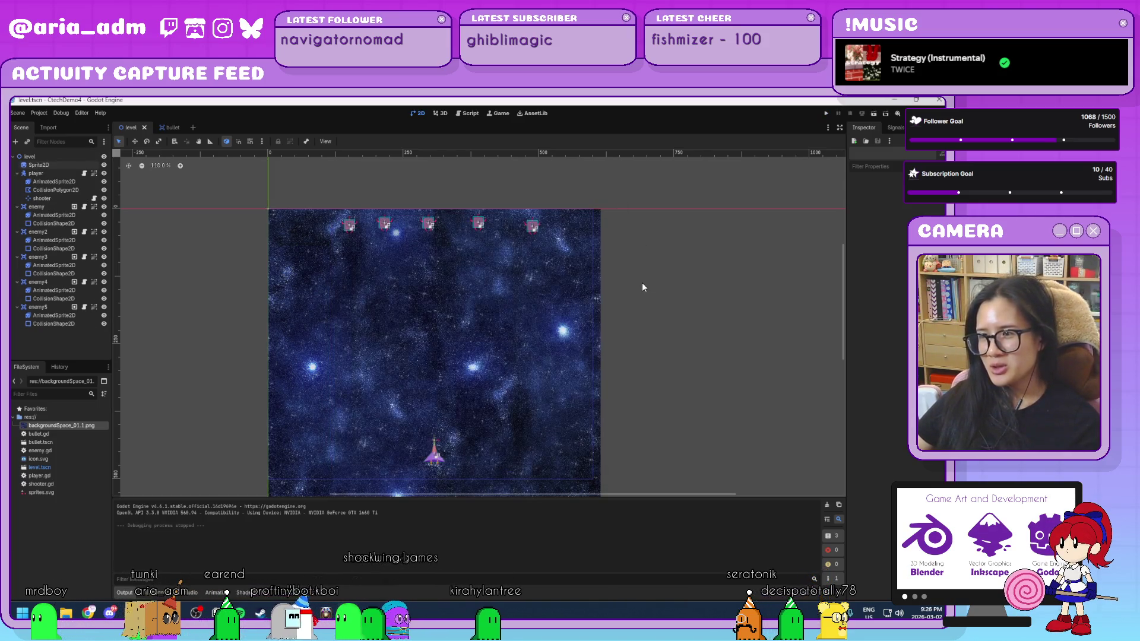
{"action": "scroll", "coordinate": [642, 282], "scroll_direction": "down", "scroll_amount": 5}
{"action": "left_click", "coordinate": [596, 428]}
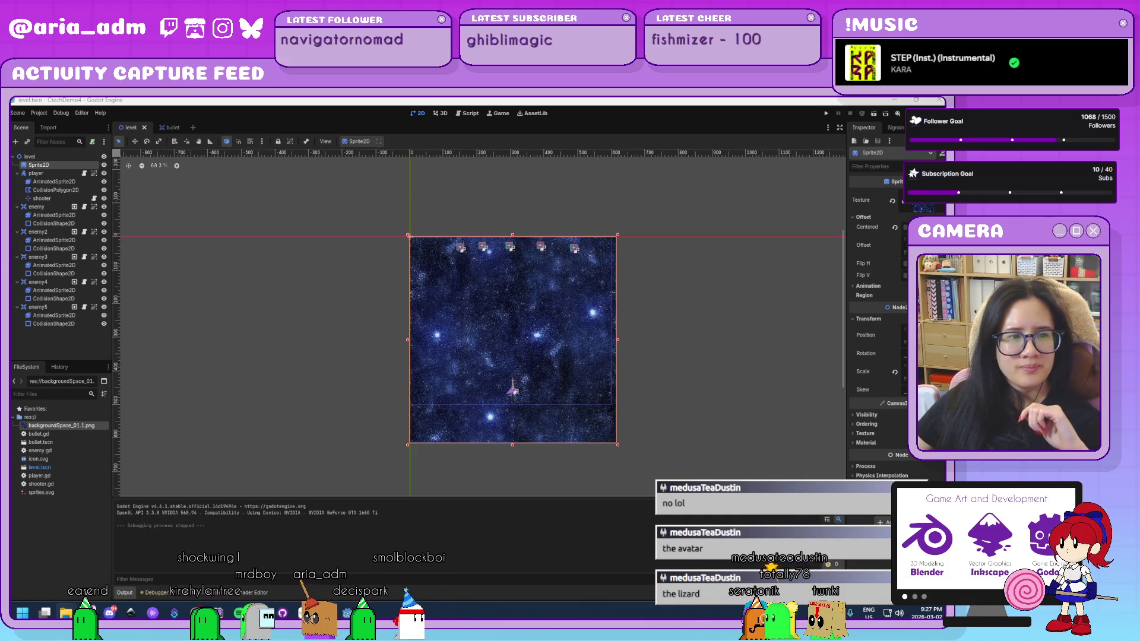
Step: Return to the Godot editor so the newly added image starts reimporting
{"action": "left_click", "coordinate": [235, 383]}
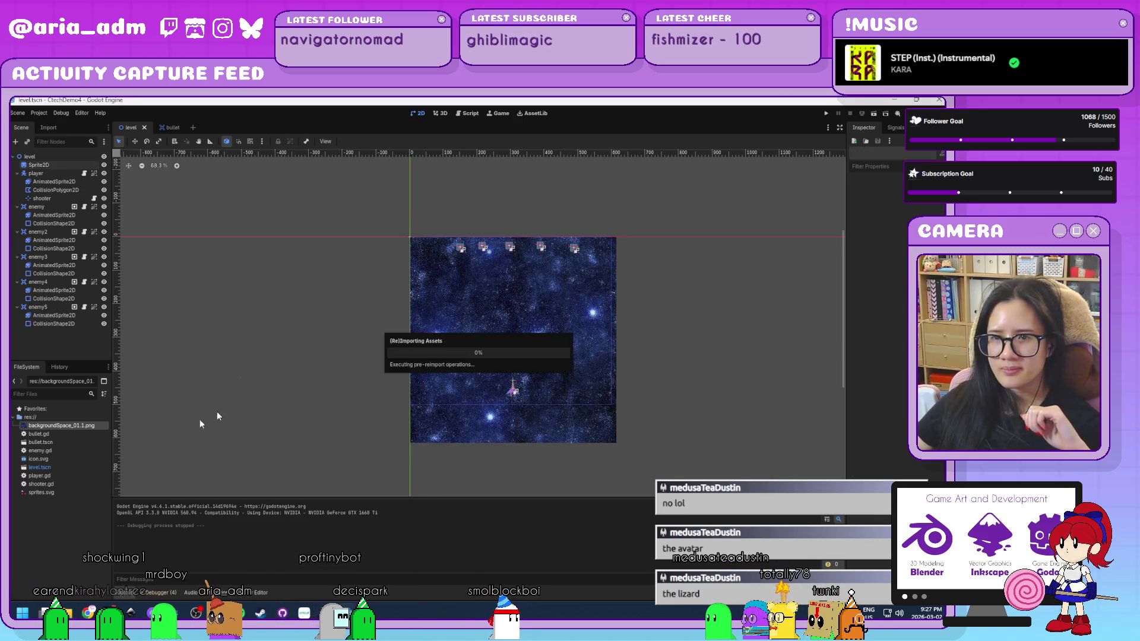
Step: Set bg5.jpg as the background Sprite2D's texture
{"action": "left_click", "coordinate": [40, 165]}
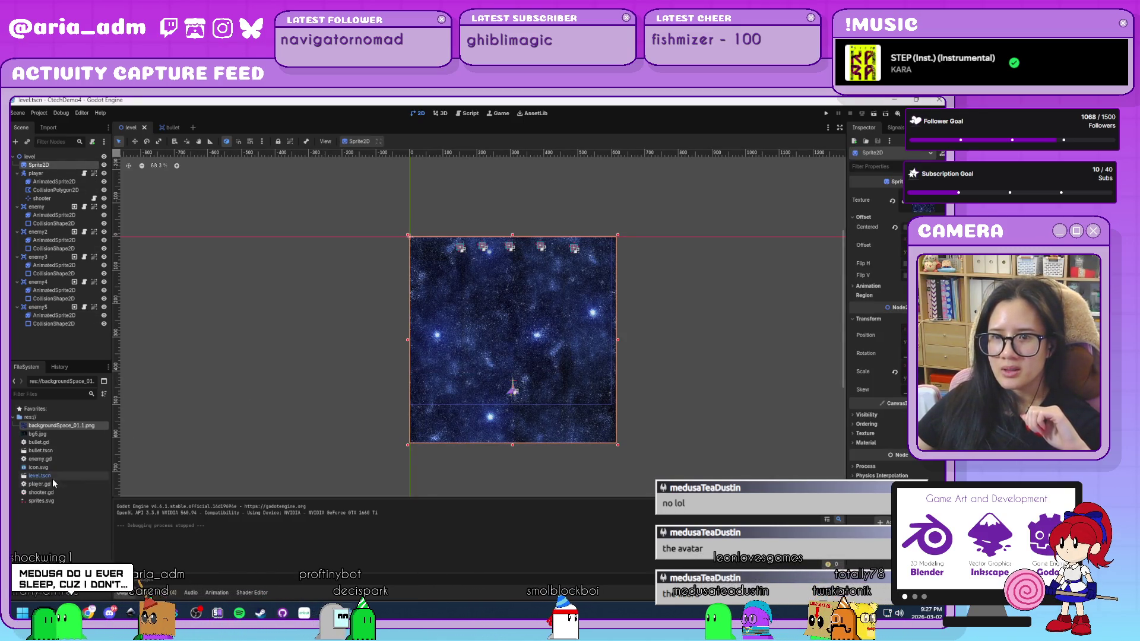
{"action": "left_click_drag", "start_coordinate": [38, 434], "coordinate": [871, 270]}
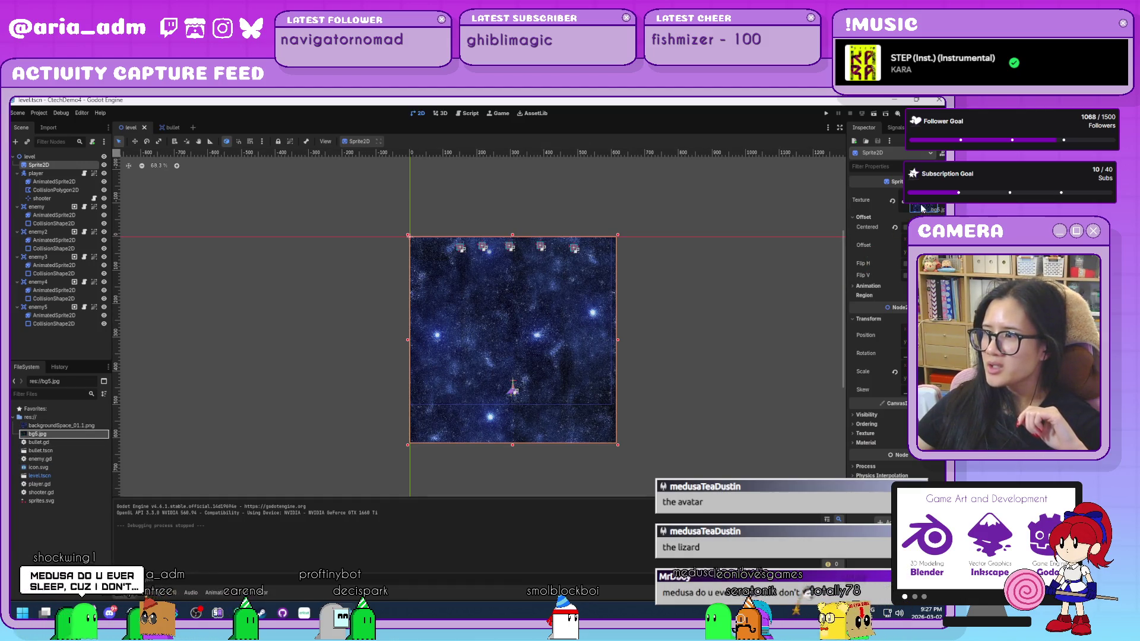
{"action": "left_click_drag", "start_coordinate": [922, 209], "coordinate": [922, 209]}
Step: Shrink the nebula background to fit the play area, then save and launch the game
{"action": "scroll", "coordinate": [661, 422], "scroll_direction": "up", "scroll_amount": 1}
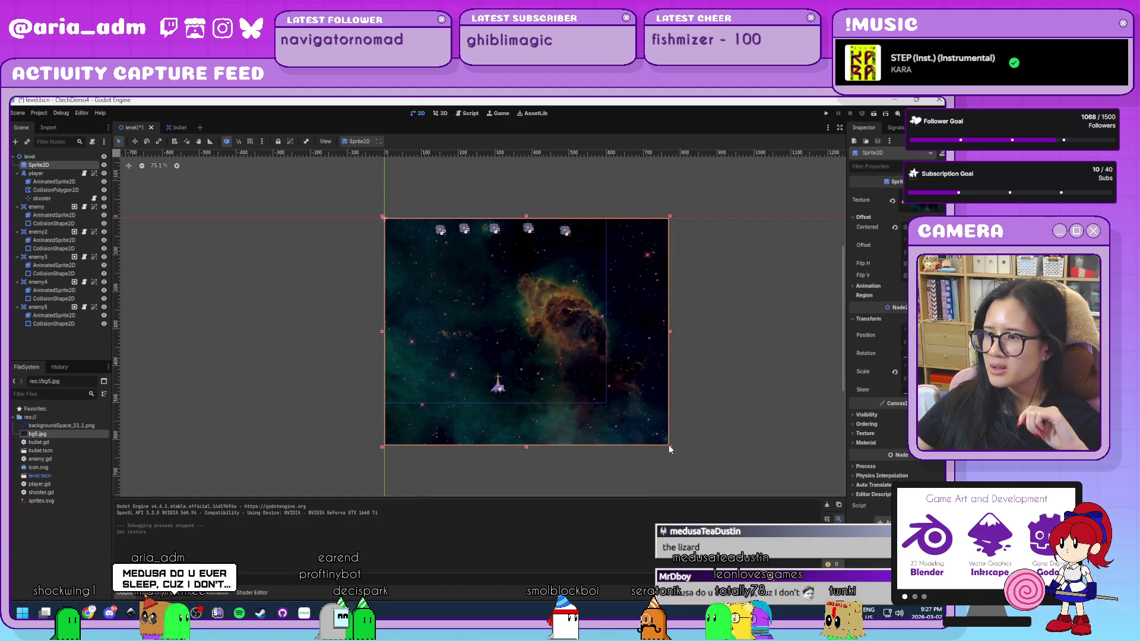
{"action": "left_click_drag", "start_coordinate": [670, 447], "coordinate": [626, 411]}
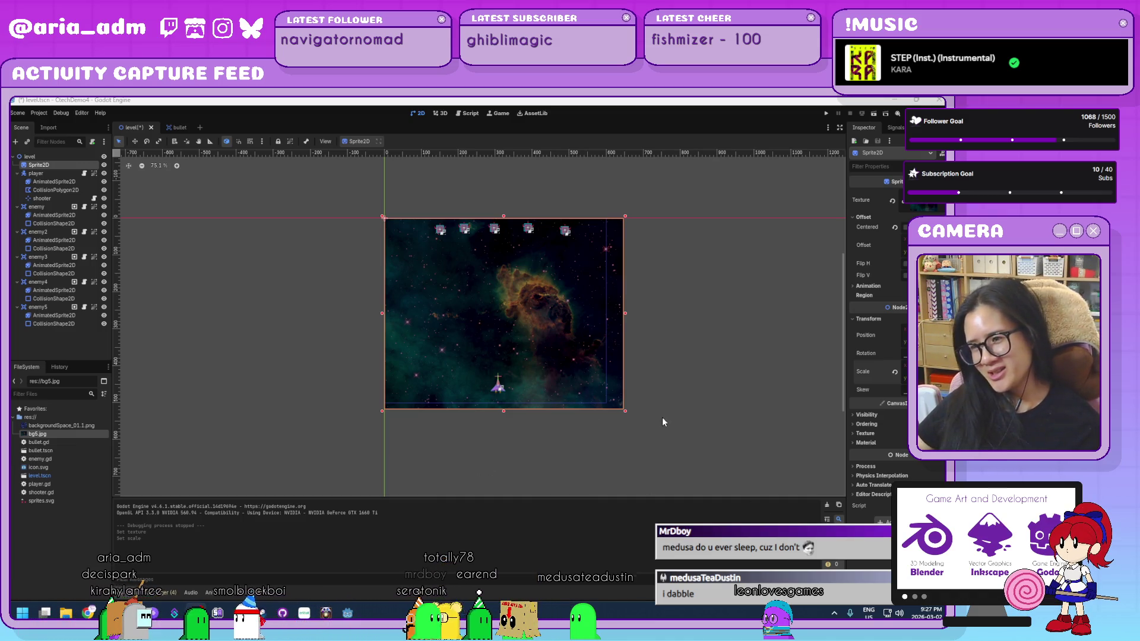
{"action": "scroll", "coordinate": [661, 418], "scroll_direction": "up", "scroll_amount": 2}
{"action": "scroll", "coordinate": [661, 418], "scroll_direction": "up", "scroll_amount": 2}
{"action": "left_click_drag", "start_coordinate": [680, 318], "coordinate": [687, 387]}
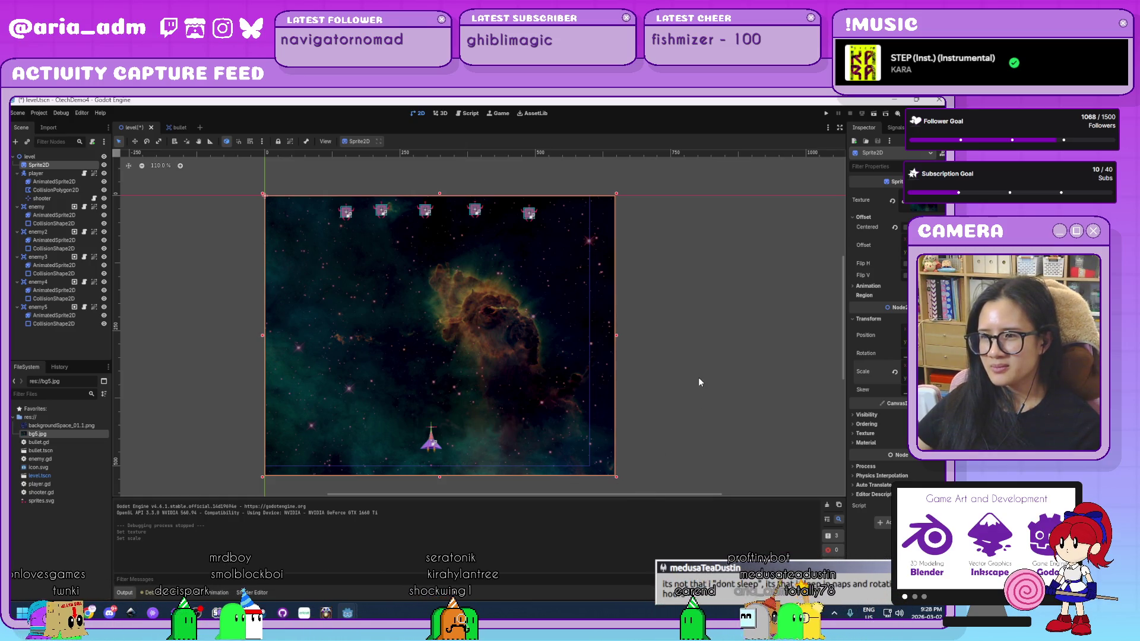
{"action": "key", "text": "F5"}
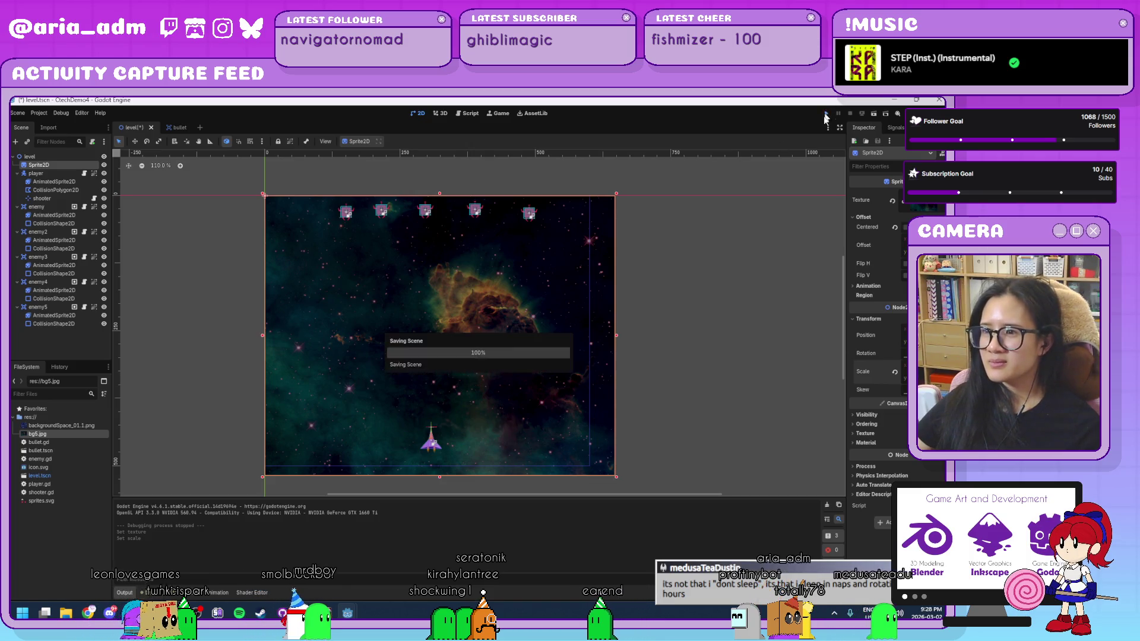
Step: Playtest with the nebula backdrop, close the game, and nudge the player ship slightly upward
{"action": "key", "text": "Left"}
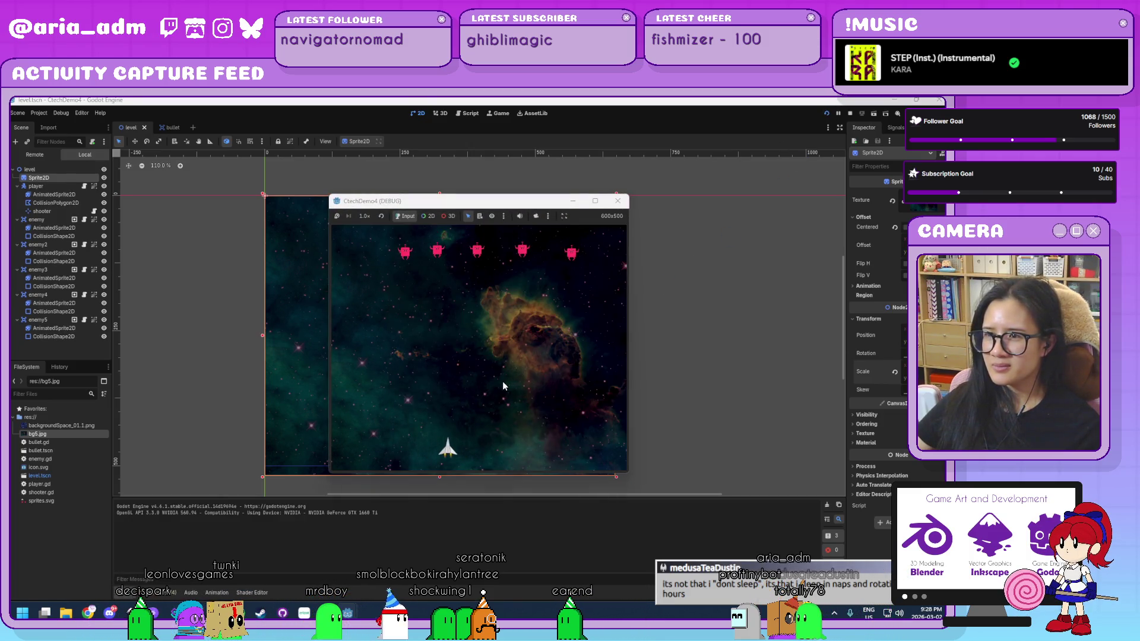
{"action": "key", "text": "Right"}
{"action": "key", "text": "space"}
{"action": "key", "text": "Right"}
{"action": "key", "text": "space"}
{"action": "key", "text": "Left"}
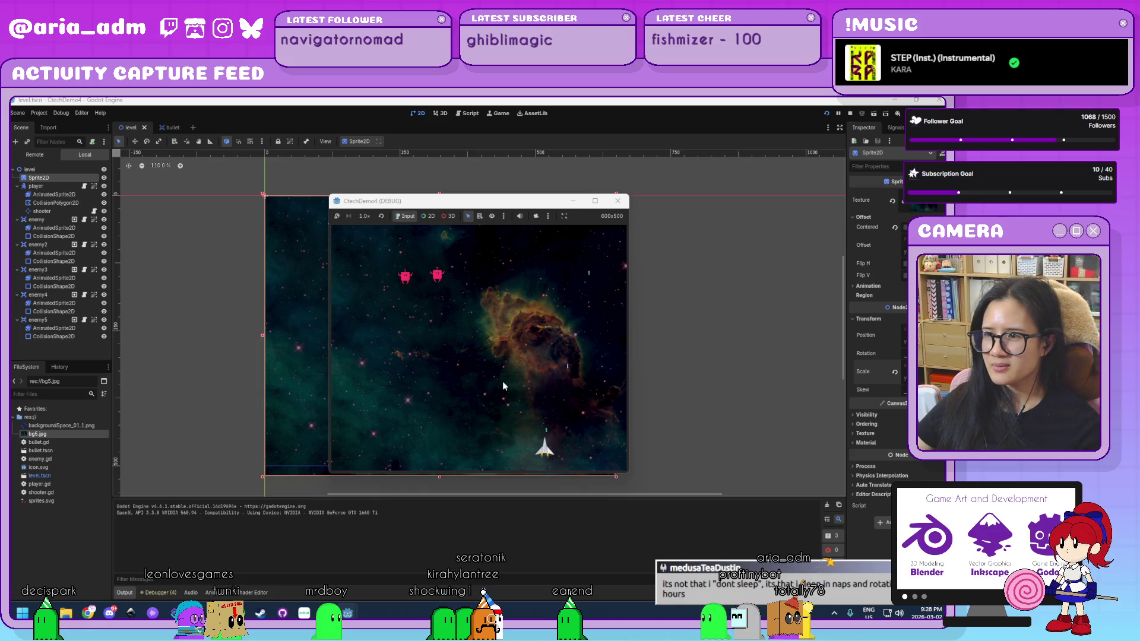
{"action": "key", "text": "Left"}
{"action": "key", "text": "space"}
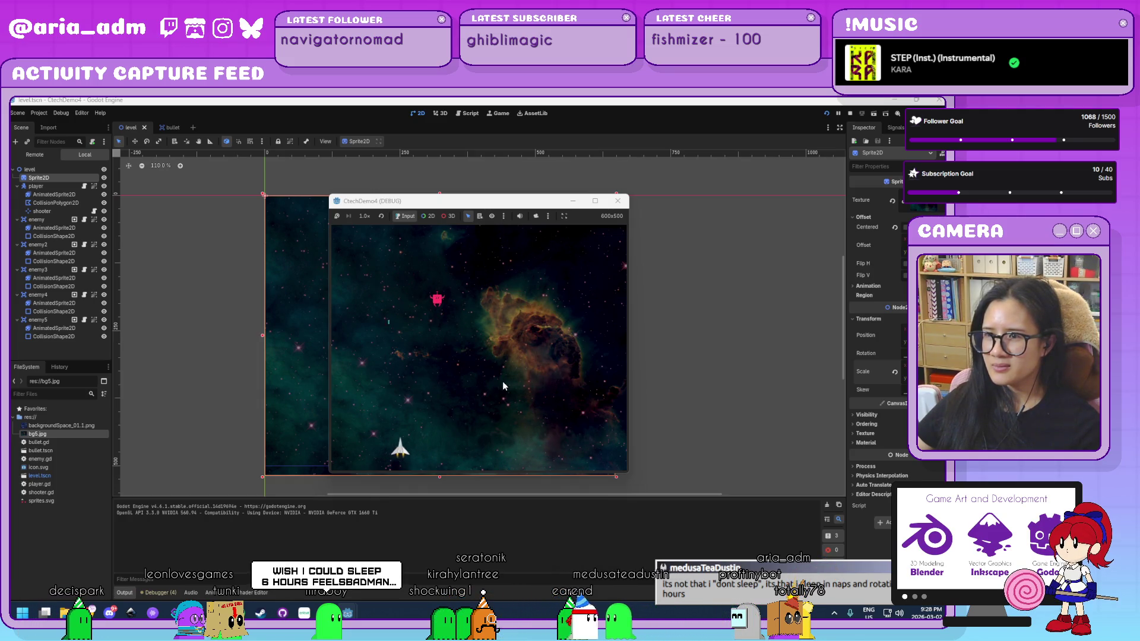
{"action": "key", "text": "Right"}
{"action": "key", "text": "space"}
{"action": "key", "text": "Left"}
{"action": "key", "text": "space"}
{"action": "key", "text": "space"}
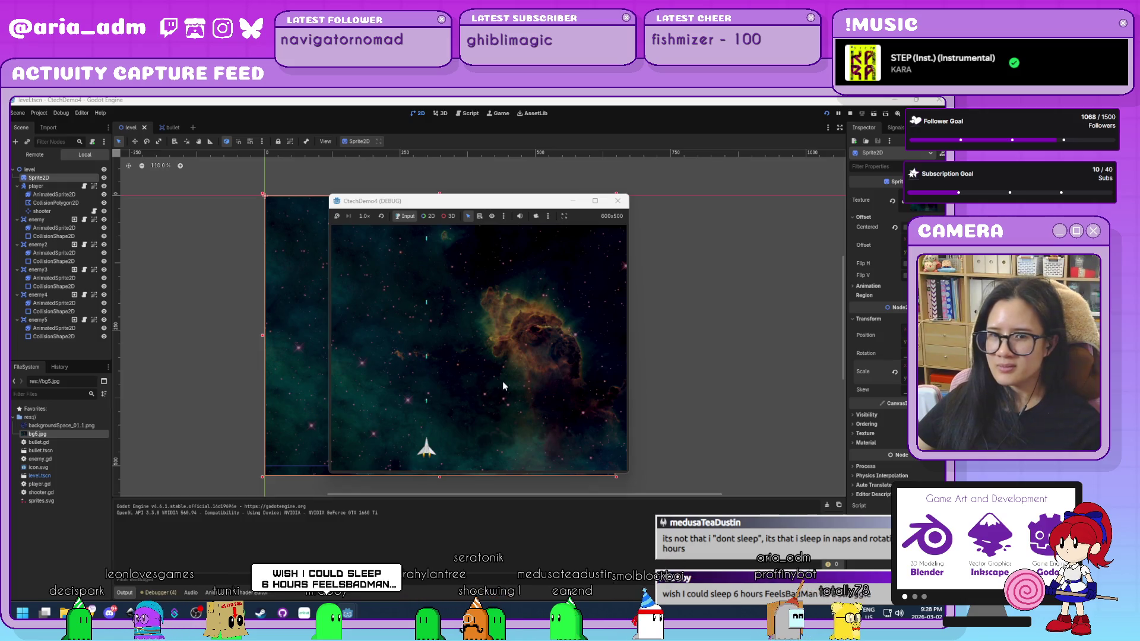
{"action": "key", "text": "Right"}
{"action": "key", "text": "space"}
{"action": "key", "text": "space"}
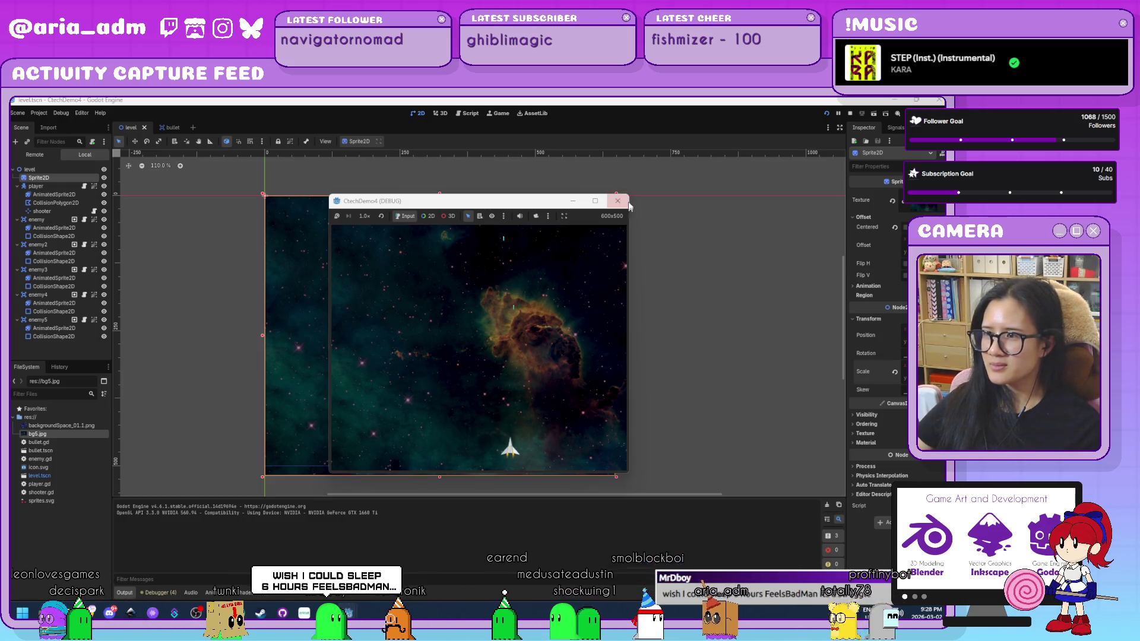
{"action": "left_click", "coordinate": [628, 203]}
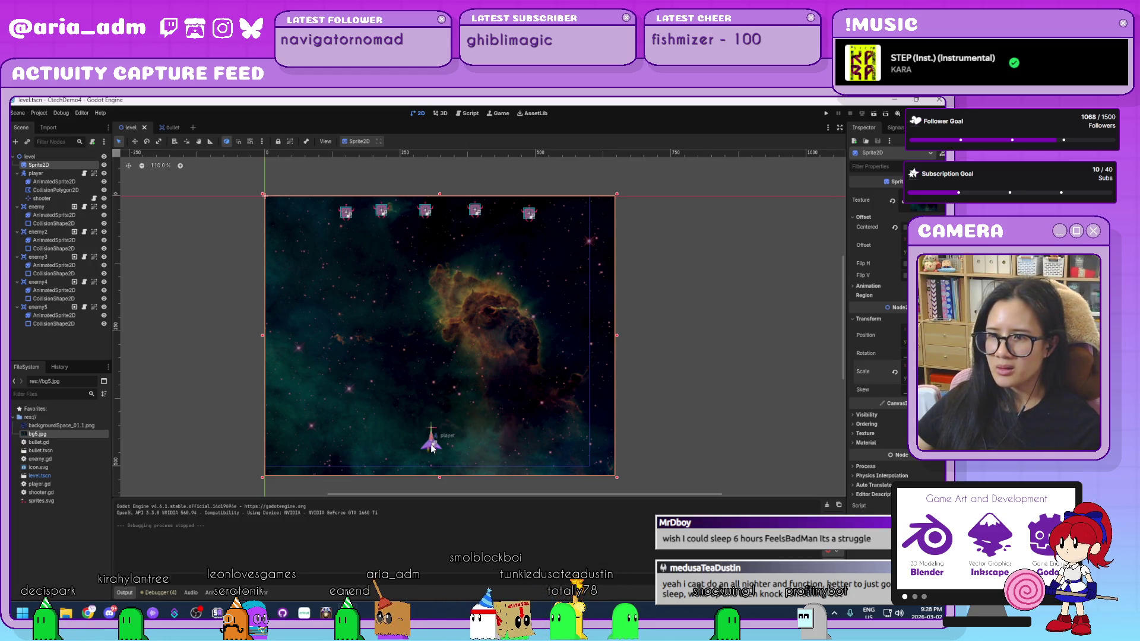
{"action": "left_click_drag", "start_coordinate": [432, 444], "coordinate": [434, 433]}
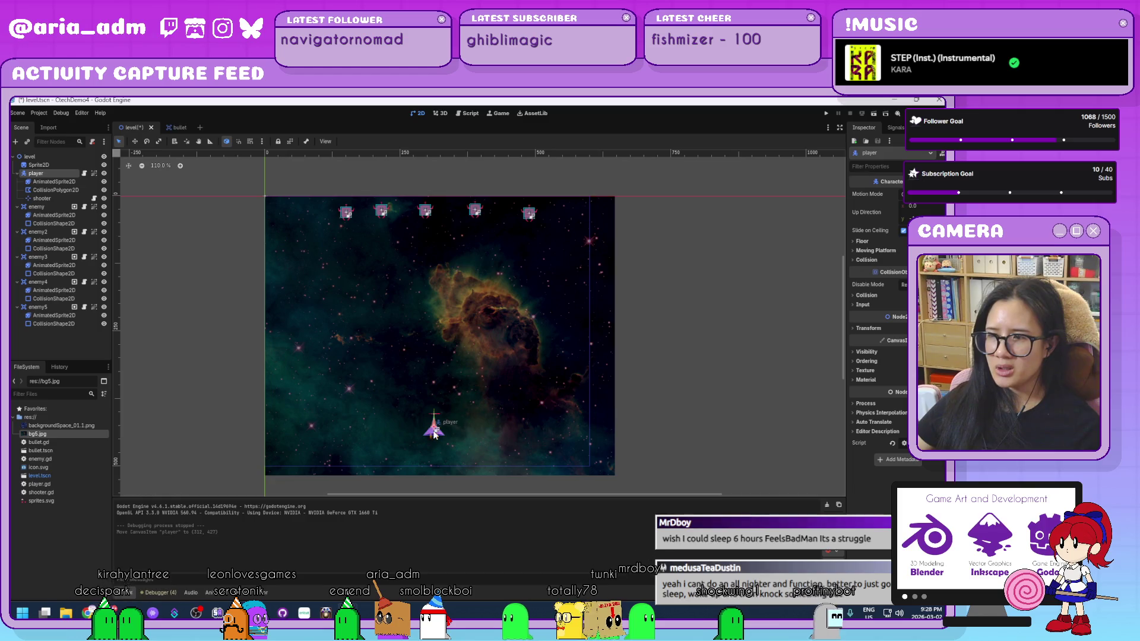
{"action": "scroll", "coordinate": [446, 458], "scroll_direction": "up", "scroll_amount": 4}
{"action": "scroll", "coordinate": [447, 439], "scroll_direction": "down", "scroll_amount": 2}
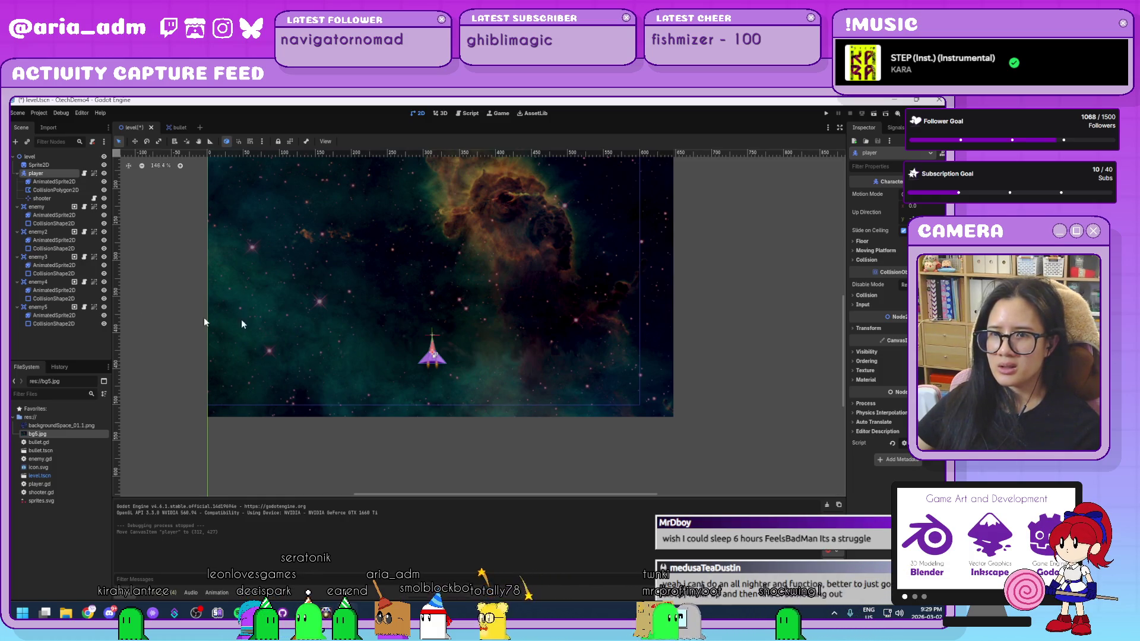
{"action": "scroll", "coordinate": [343, 329], "scroll_direction": "down", "scroll_amount": 5}
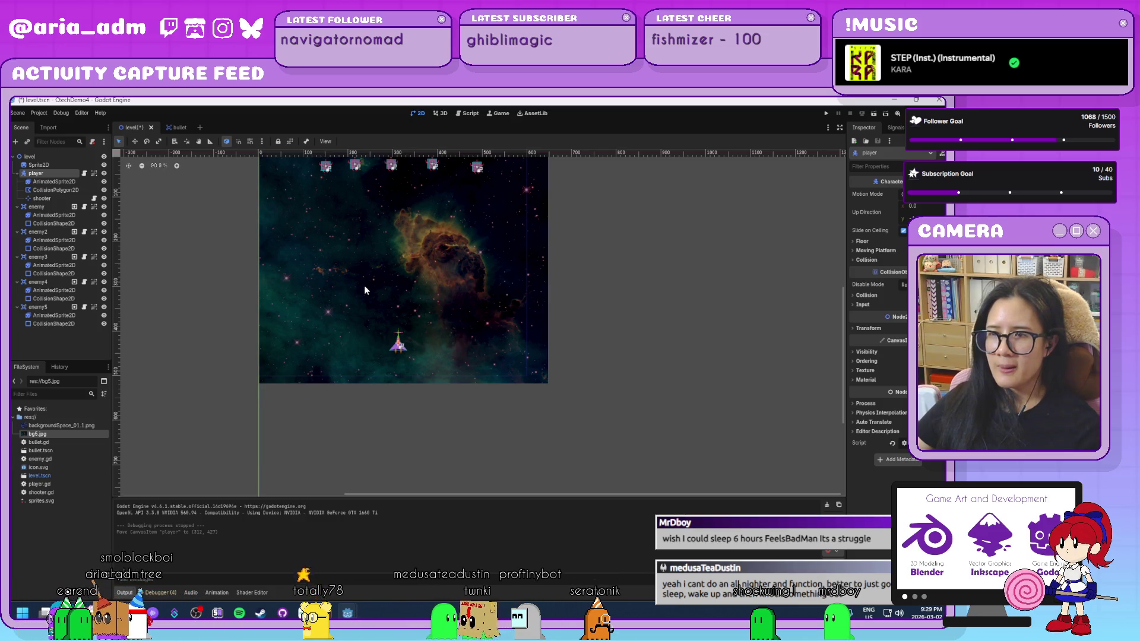
{"action": "scroll", "coordinate": [365, 287], "scroll_direction": "up", "scroll_amount": 2}
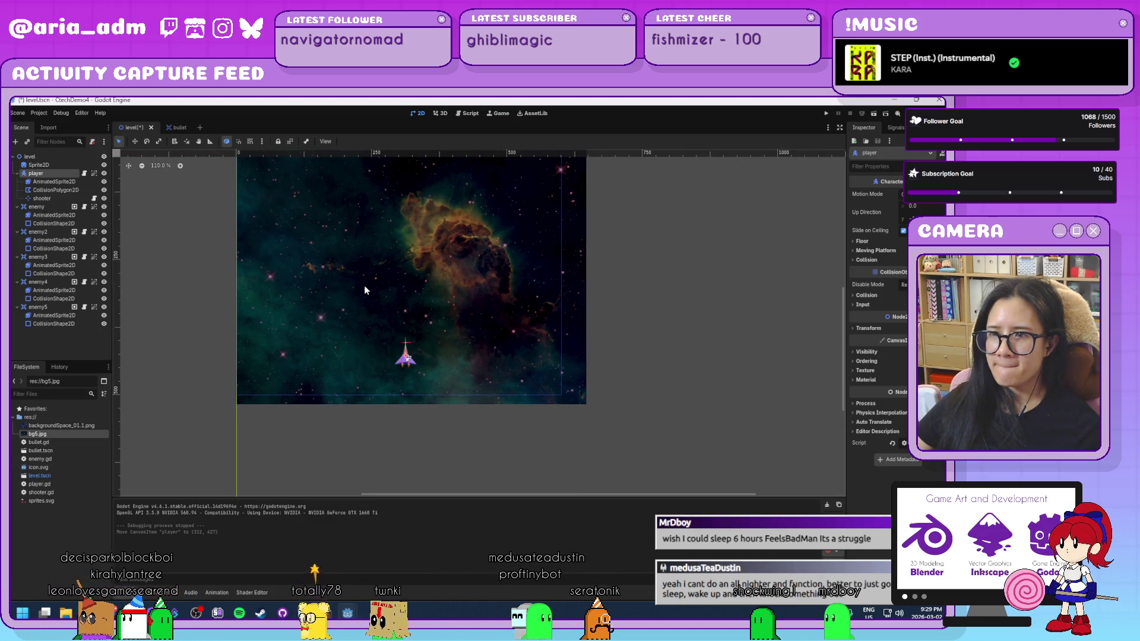
{"action": "scroll", "coordinate": [365, 287], "scroll_direction": "up", "scroll_amount": 4}
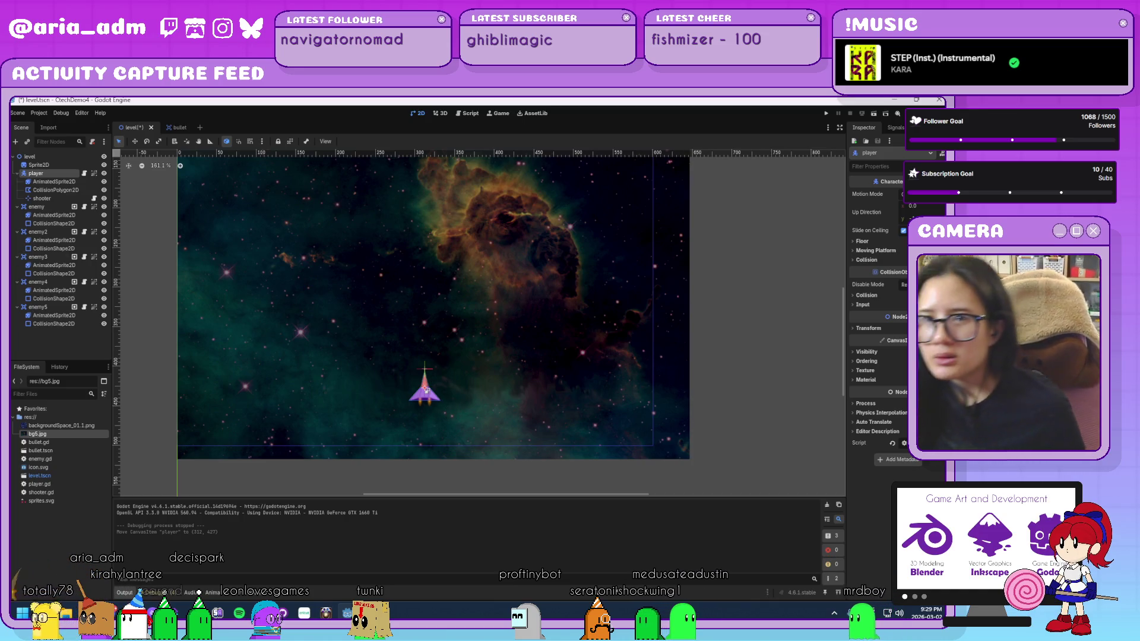
{"action": "left_click", "coordinate": [48, 157]}
Step: Add a Label with text 'Score: 0' and drag it just below the player ship
{"action": "key", "text": "ctrl+a"}
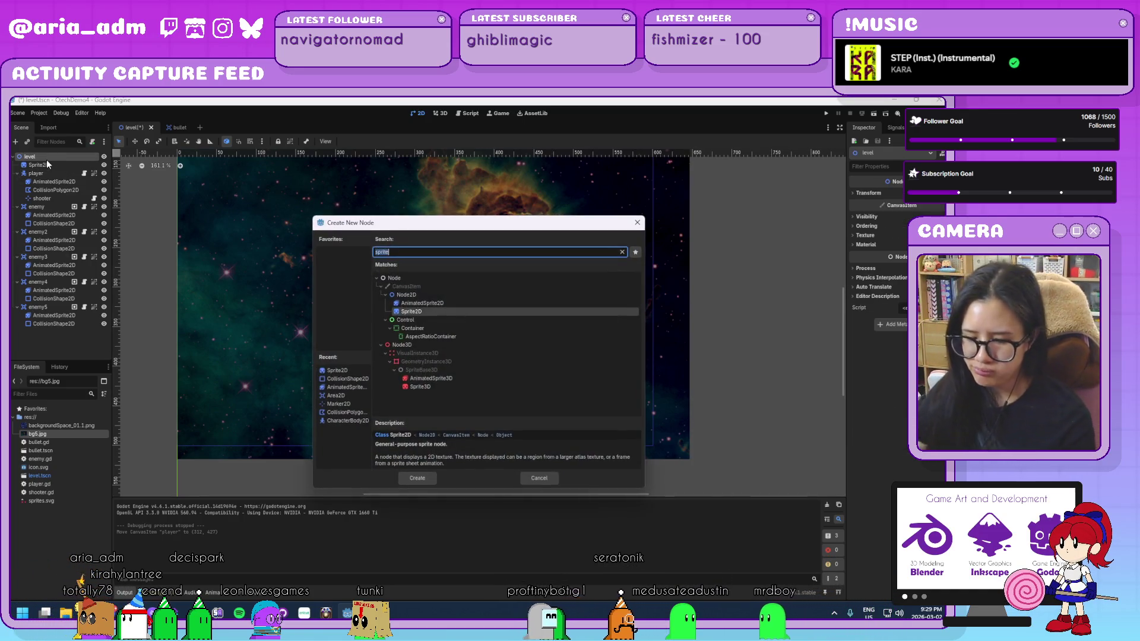
{"action": "type", "text": "label"}
{"action": "key", "text": "Return"}
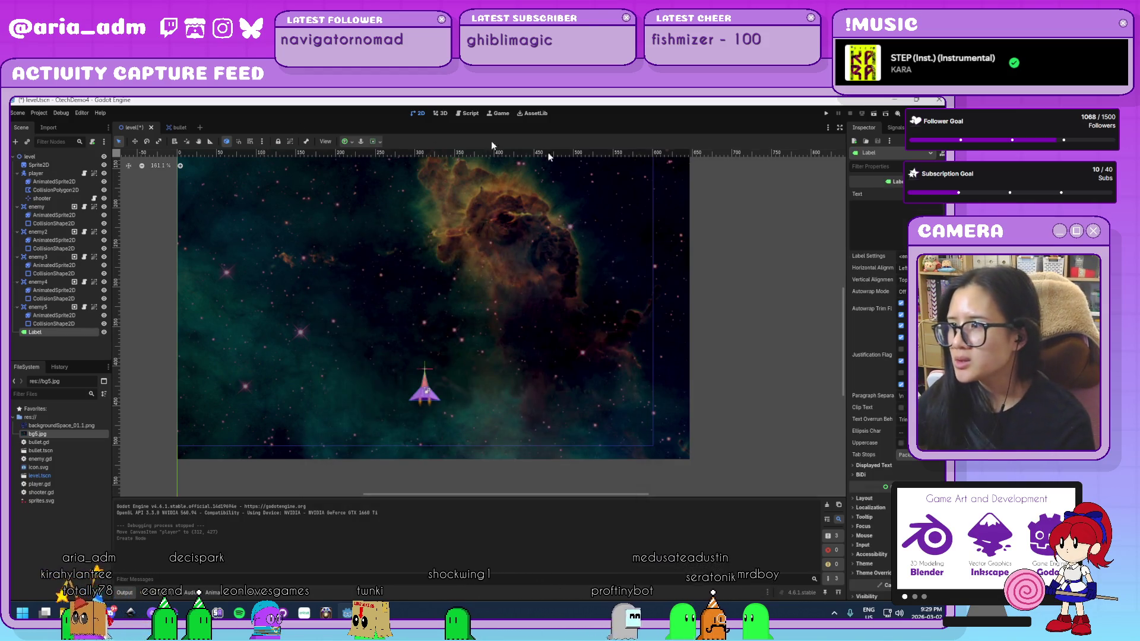
{"action": "left_click", "coordinate": [861, 221]}
{"action": "type", "text": "Score"}
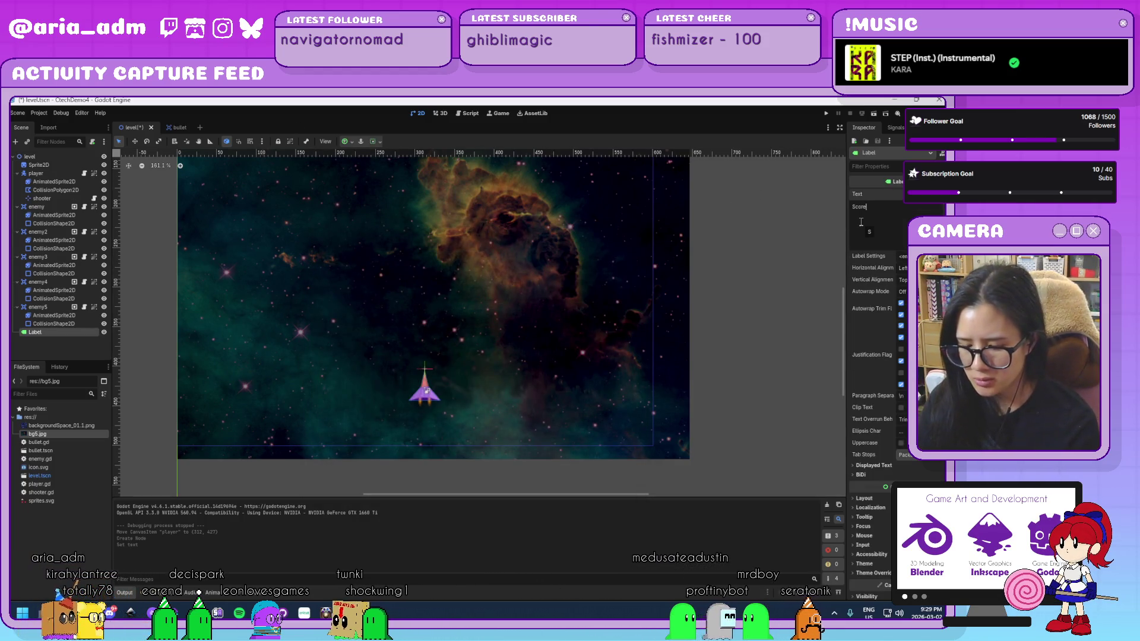
{"action": "type", "text": ": 0"}
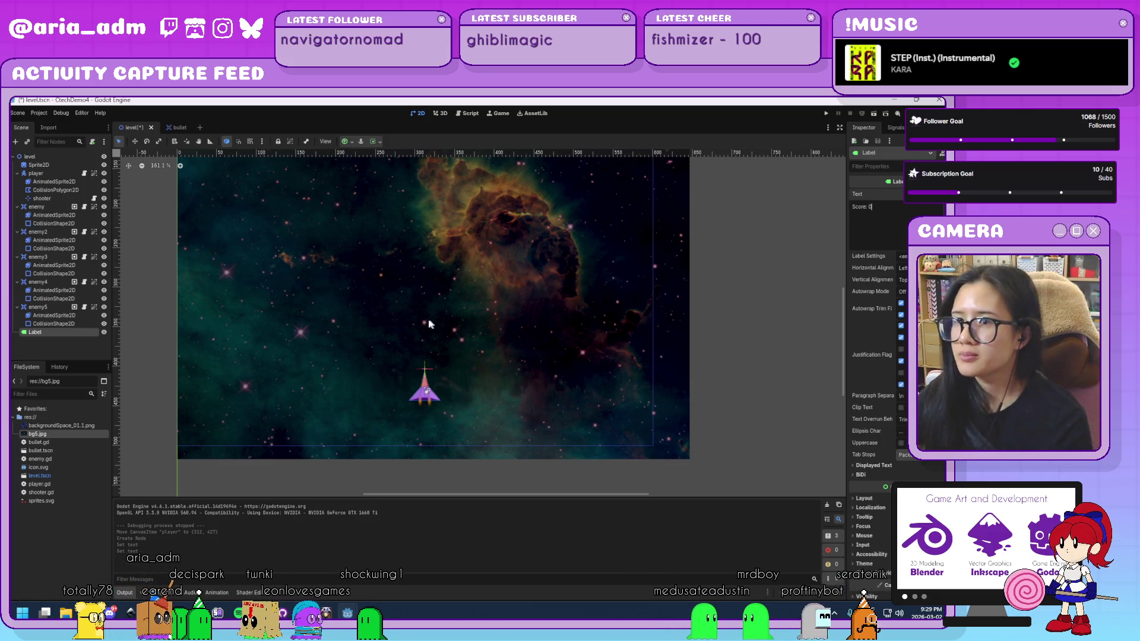
{"action": "scroll", "coordinate": [429, 324], "scroll_direction": "down", "scroll_amount": 4}
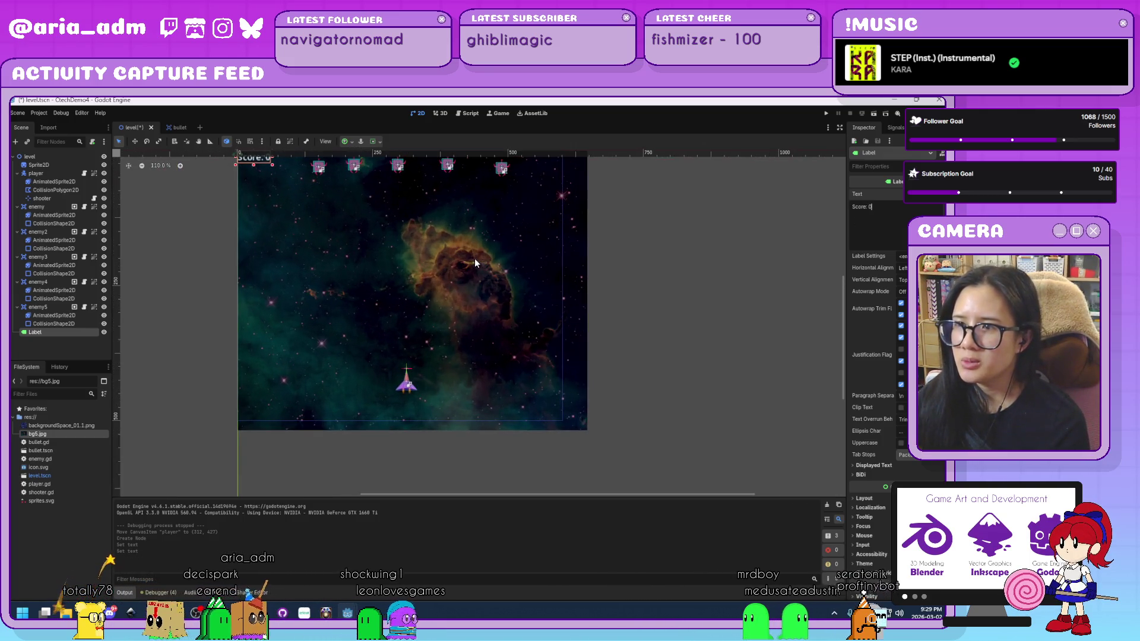
{"action": "mouse_move", "coordinate": [281, 209]}
{"action": "left_mouse_down"}
{"action": "mouse_move", "coordinate": [461, 459]}
{"action": "mouse_move", "coordinate": [429, 455]}
{"action": "left_mouse_up"}
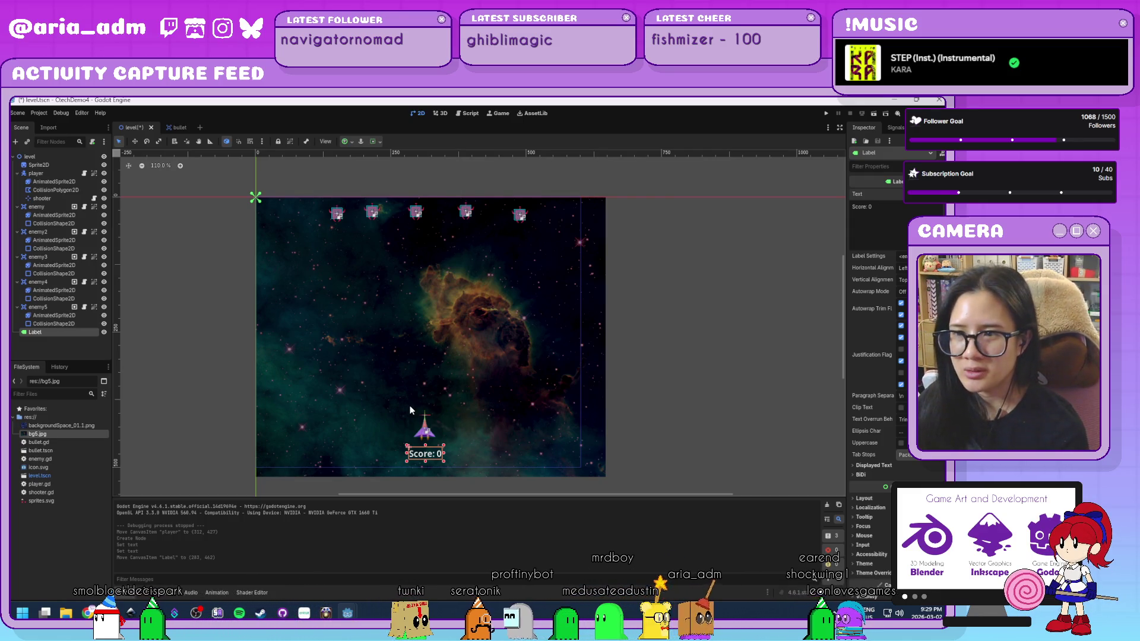
{"action": "scroll", "coordinate": [426, 426], "scroll_direction": "up", "scroll_amount": 4}
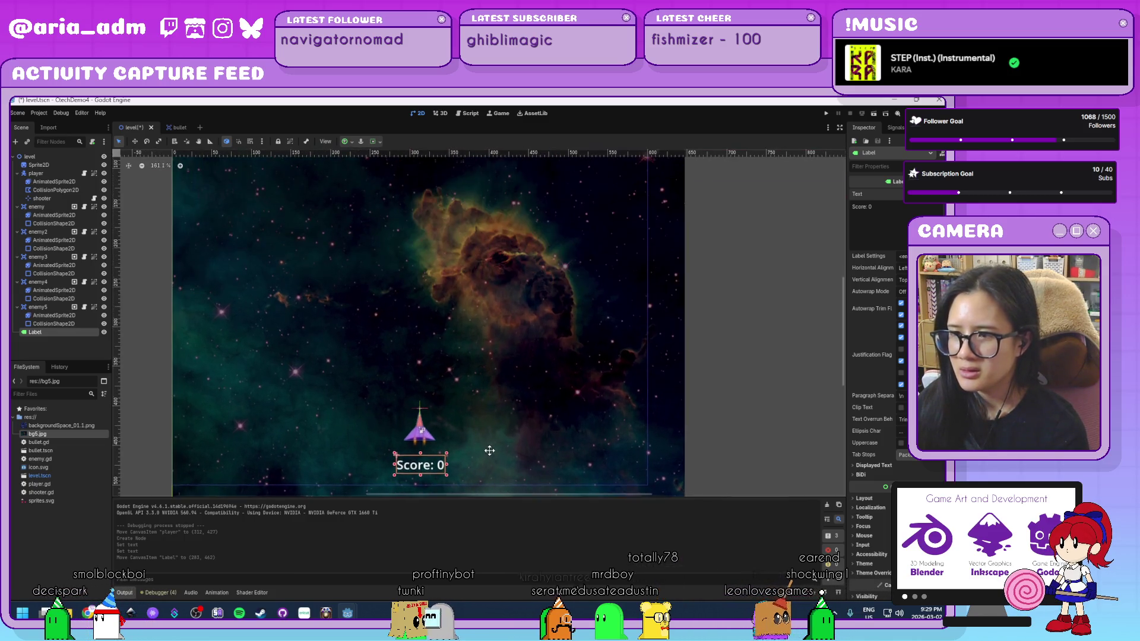
{"action": "scroll", "coordinate": [472, 450], "scroll_direction": "up", "scroll_amount": 2}
{"action": "left_click", "coordinate": [472, 450]}
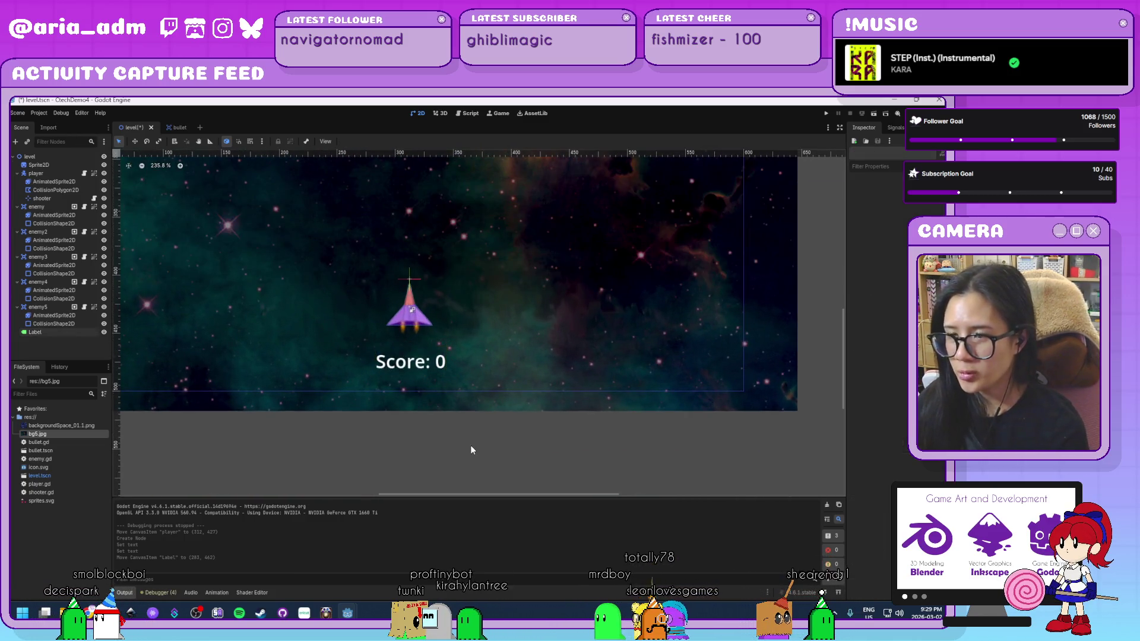
{"action": "scroll", "coordinate": [472, 450], "scroll_direction": "down", "scroll_amount": 1}
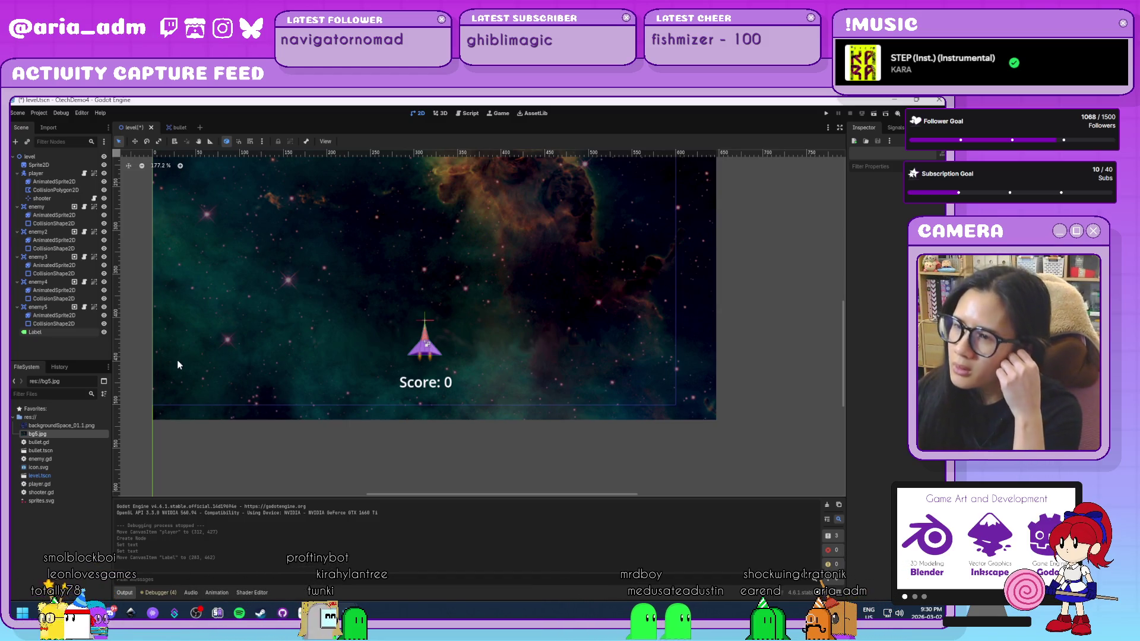
Step: Rename the Label node to score, move it under level above player, and attach score.gd
{"action": "double_click", "coordinate": [44, 332]}
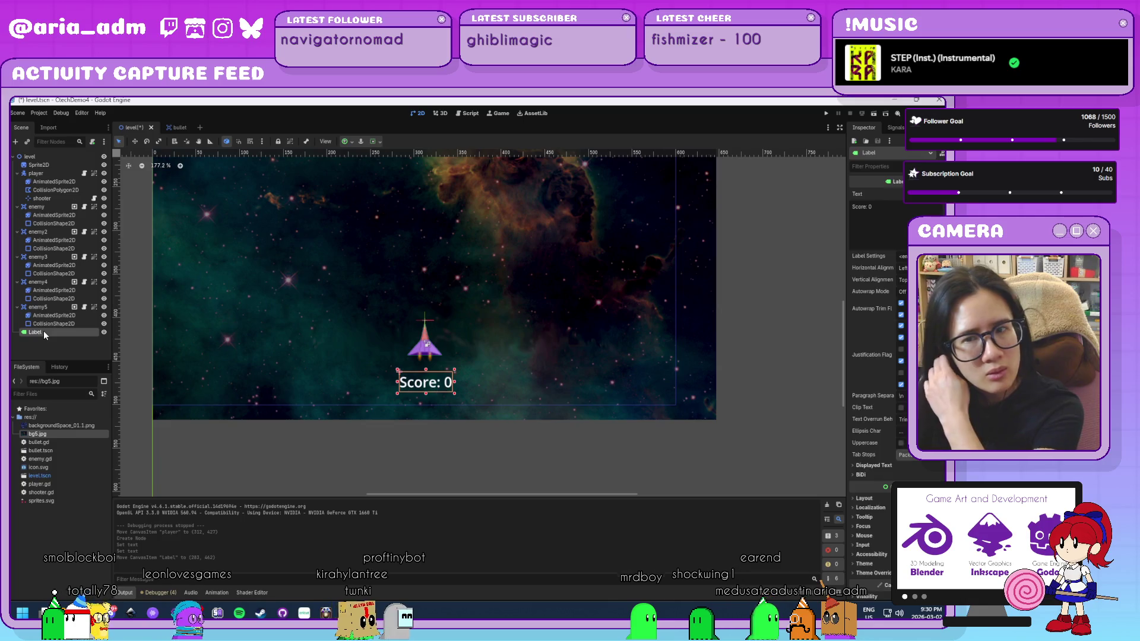
{"action": "type", "text": "score"}
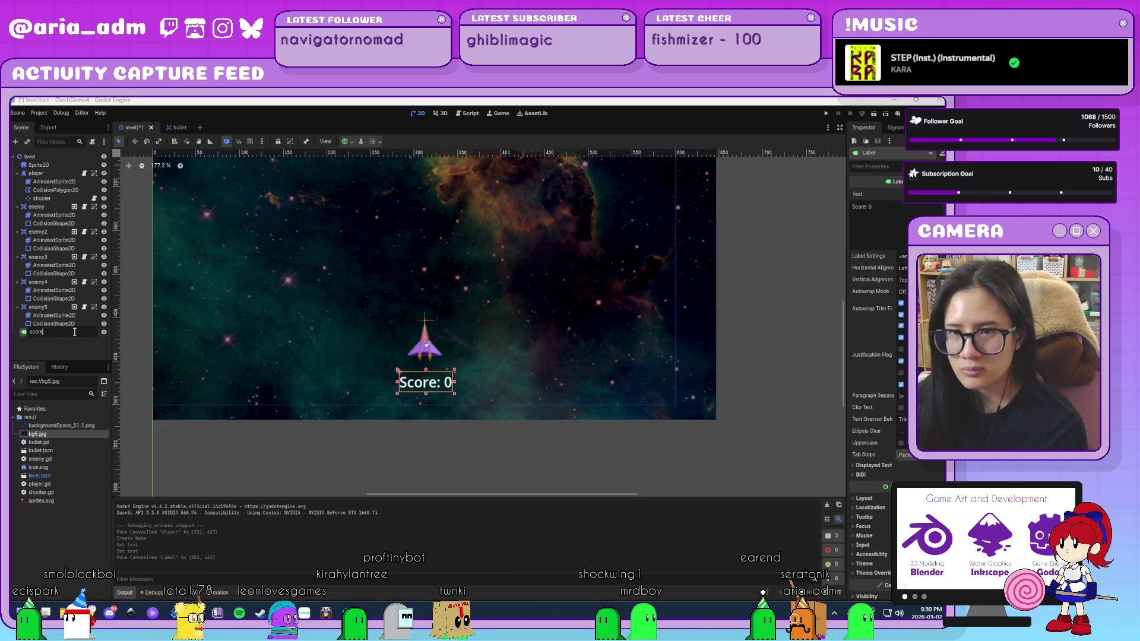
{"action": "key", "text": "Return"}
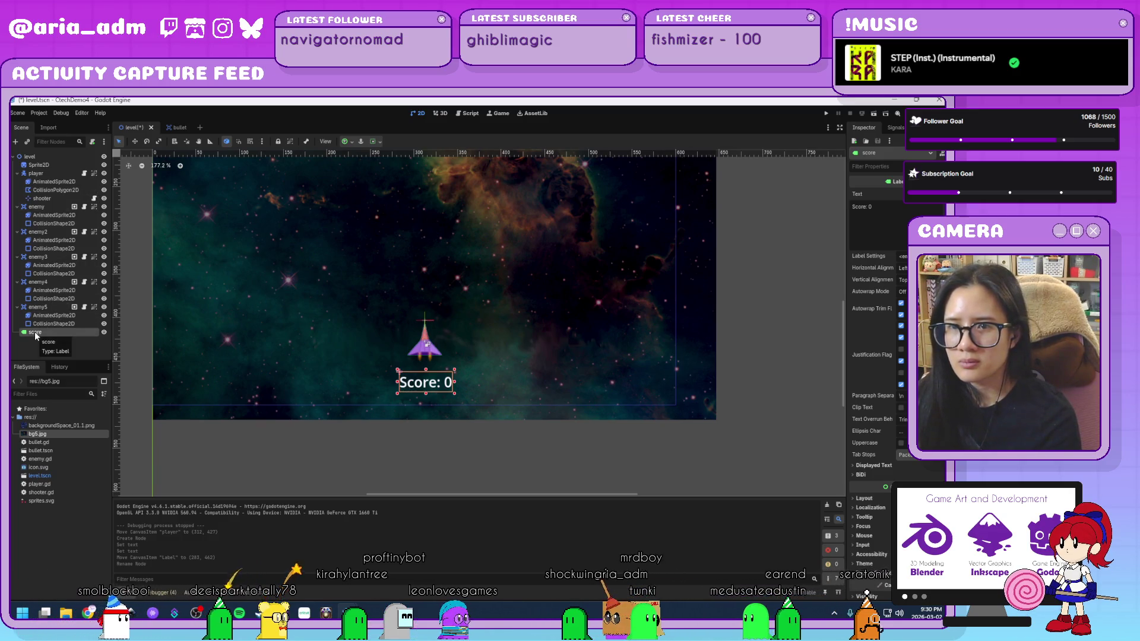
{"action": "left_click_drag", "start_coordinate": [51, 174], "coordinate": [50, 170]}
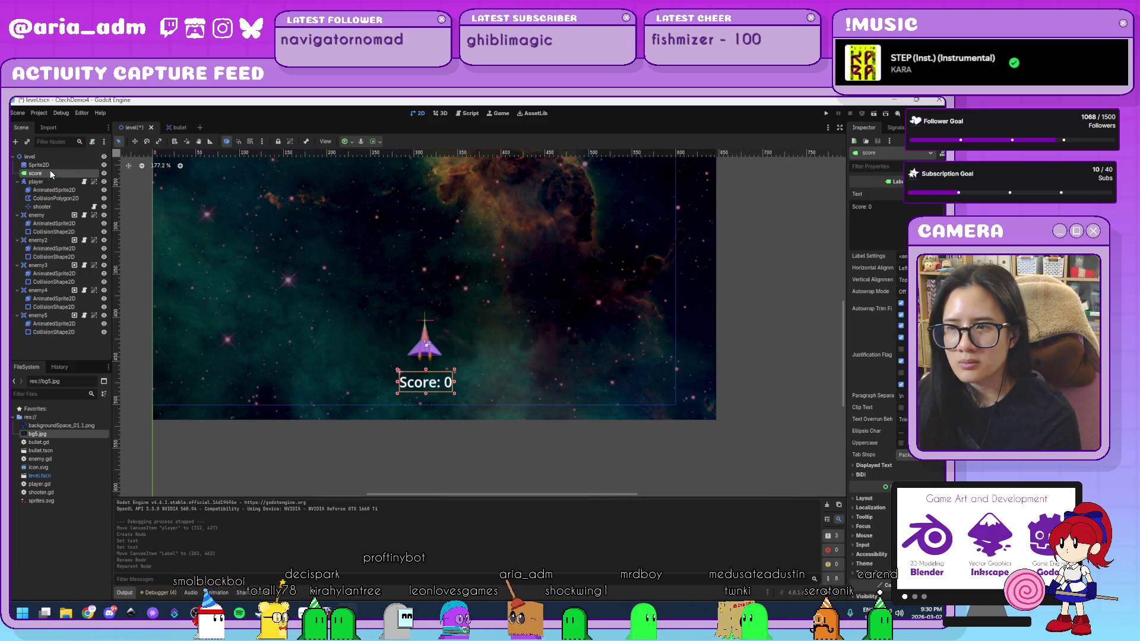
{"action": "scroll", "coordinate": [490, 320], "scroll_direction": "down", "scroll_amount": 3}
{"action": "scroll", "coordinate": [490, 320], "scroll_direction": "up", "scroll_amount": 3}
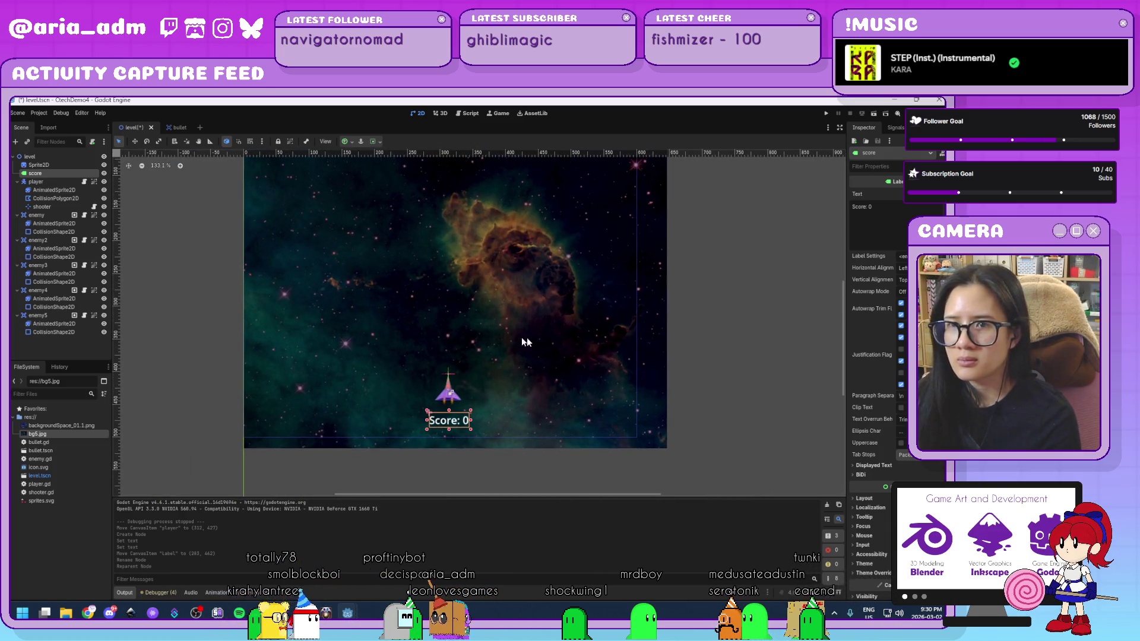
{"action": "left_click", "coordinate": [92, 141]}
{"action": "key", "text": "Return"}
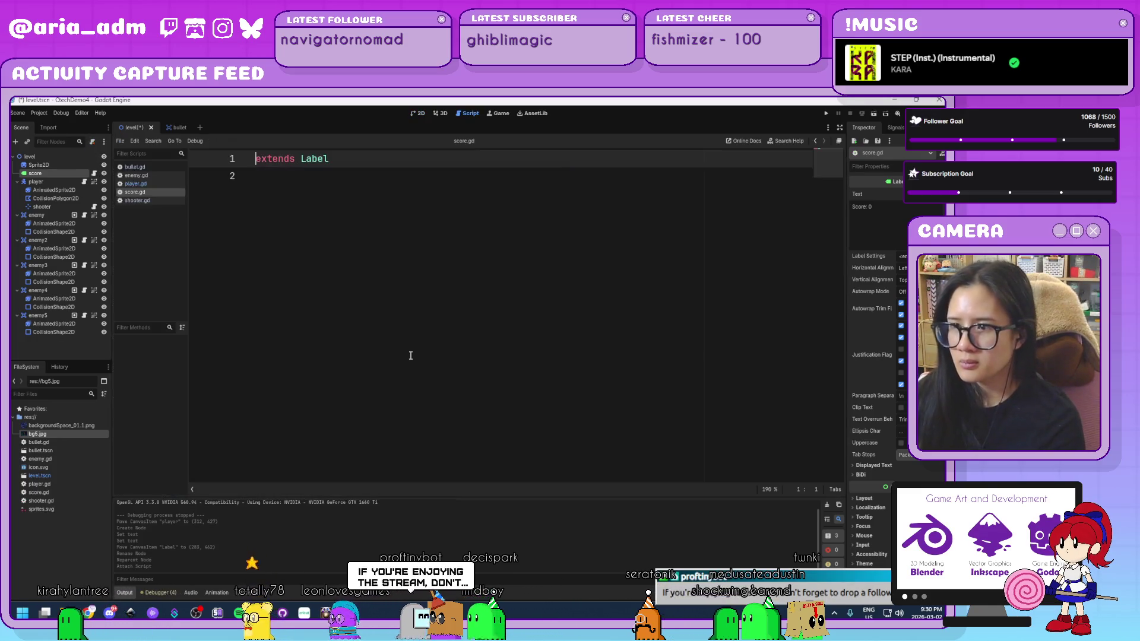
Step: Create and save global.gd declaring var score = 0 and var lives = 2
{"action": "left_click", "coordinate": [121, 142]}
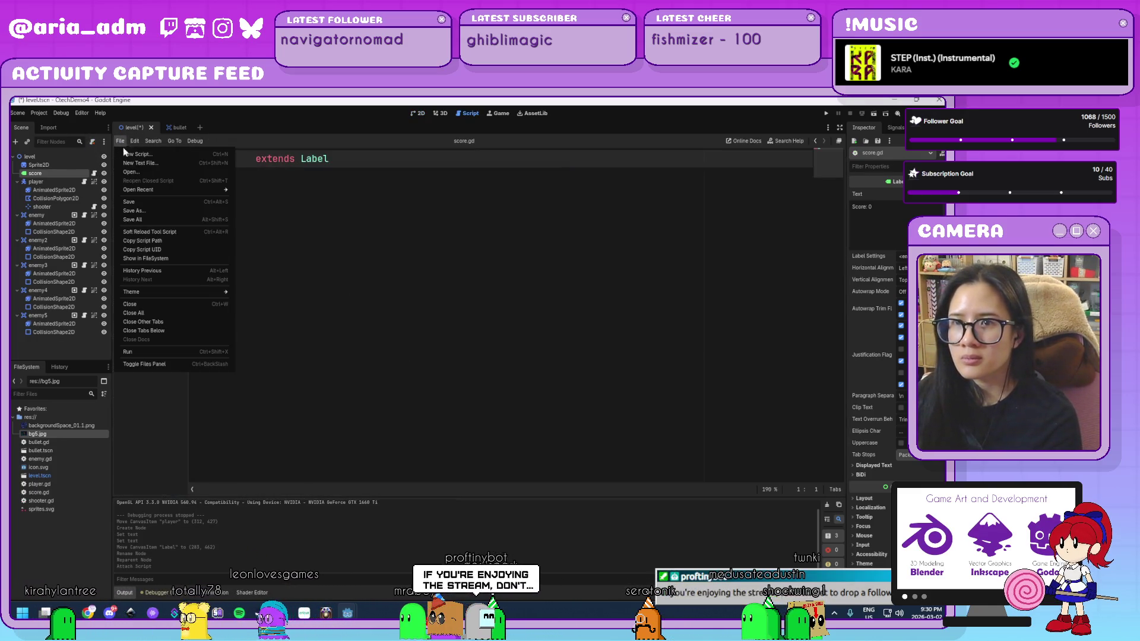
{"action": "left_click", "coordinate": [158, 155]}
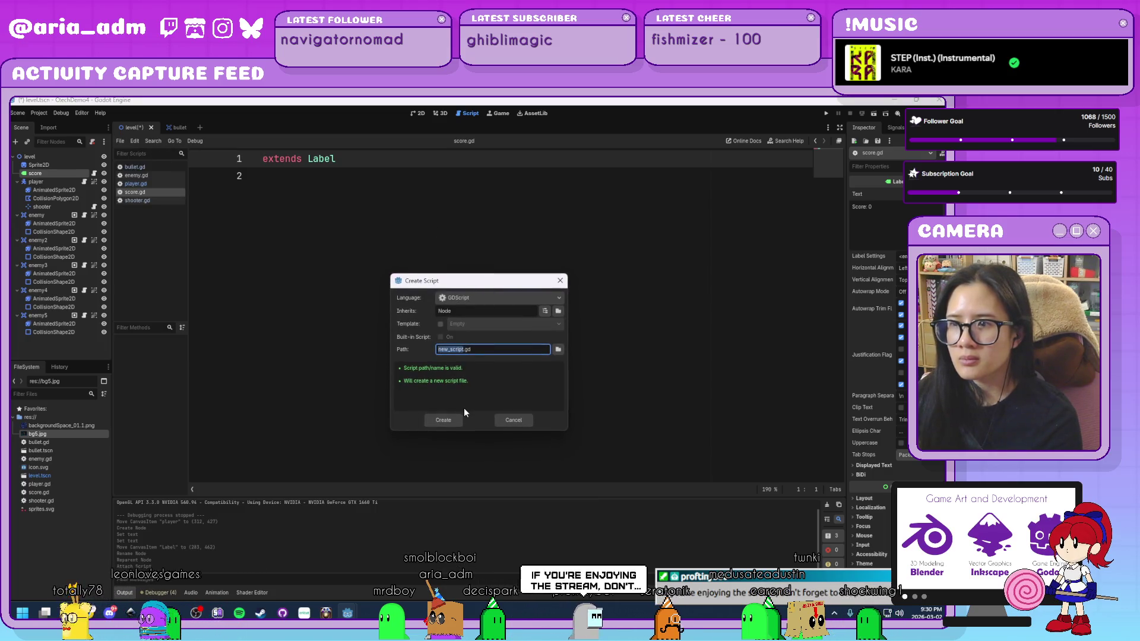
{"action": "type", "text": "global"}
{"action": "key", "text": "Return"}
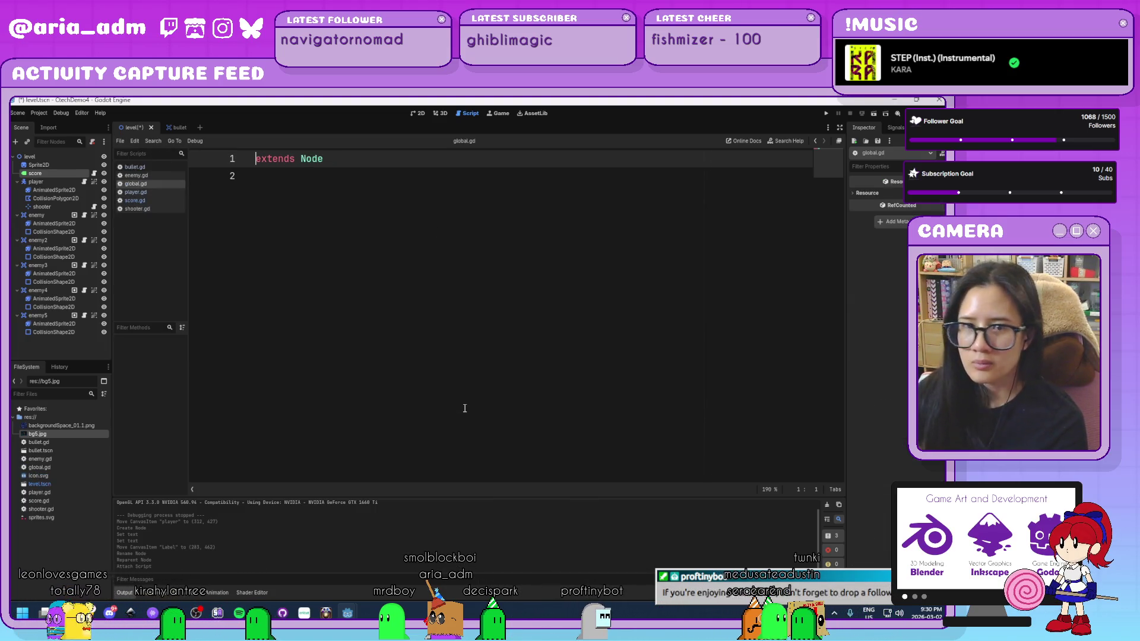
{"action": "key", "text": "Return"}
{"action": "type", "text": "var s"}
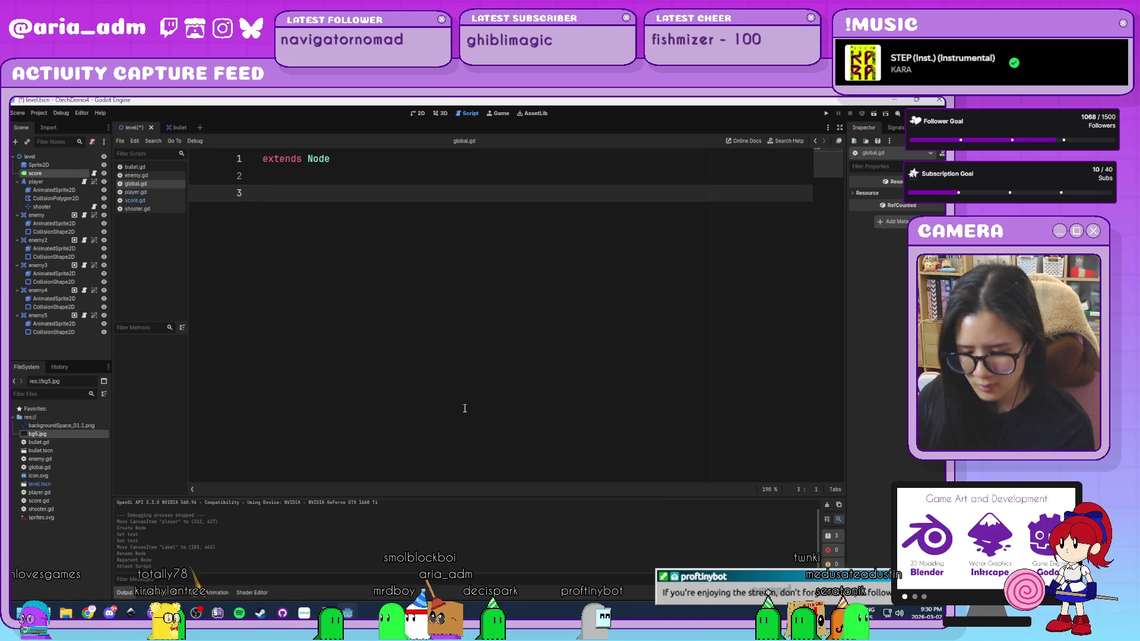
{"action": "type", "text": "core = 0"}
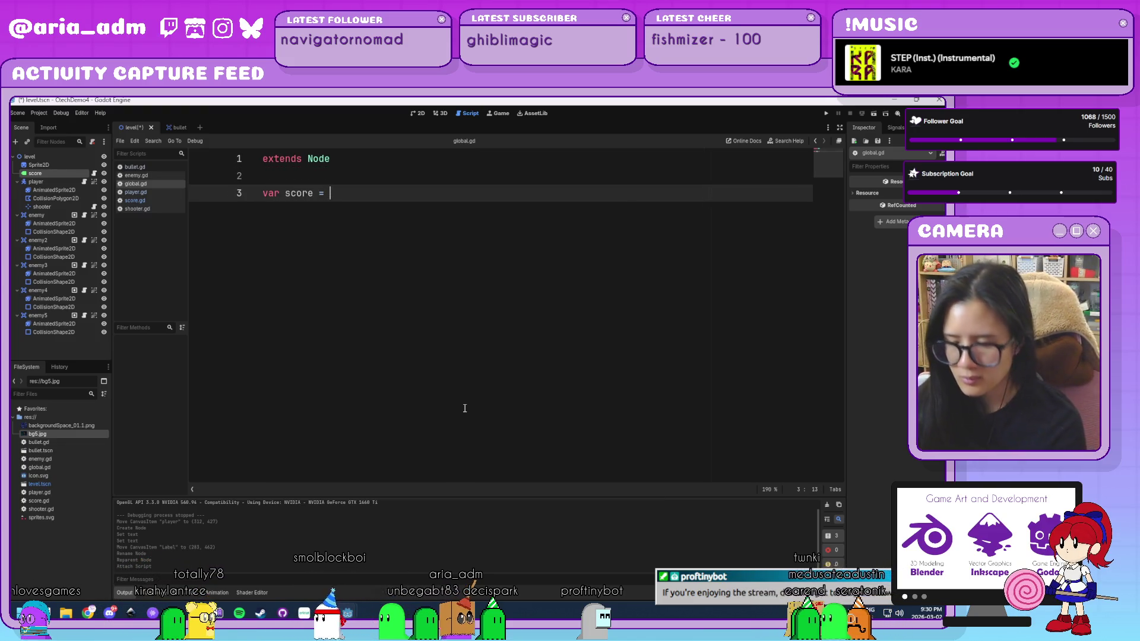
{"action": "key", "text": "Return"}
{"action": "type", "text": "var "}
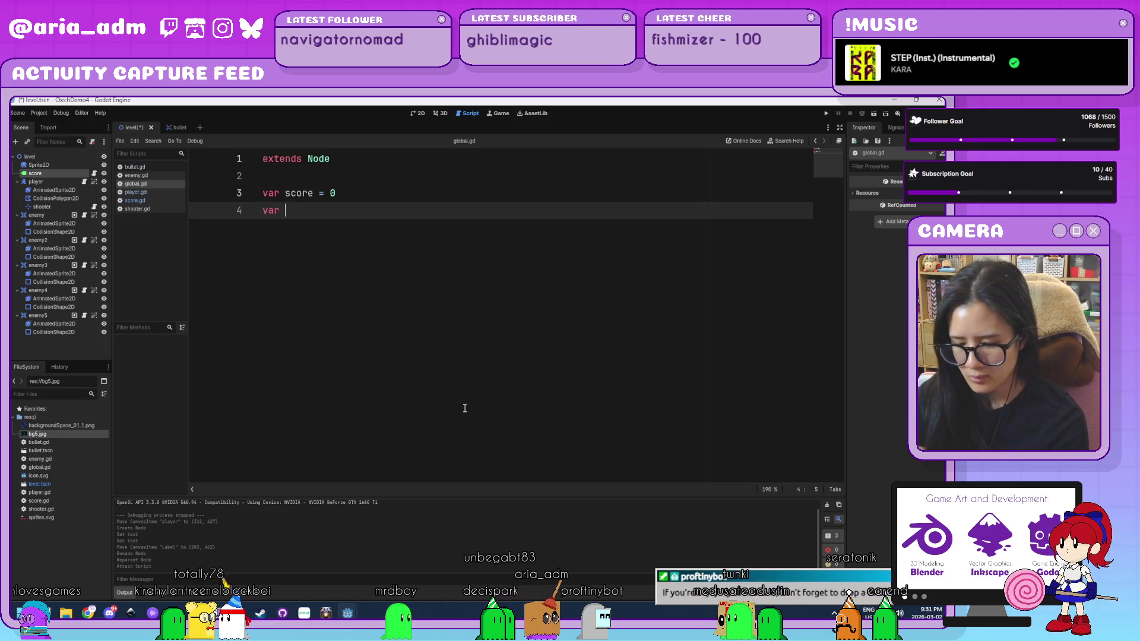
{"action": "type", "text": "lives = 2"}
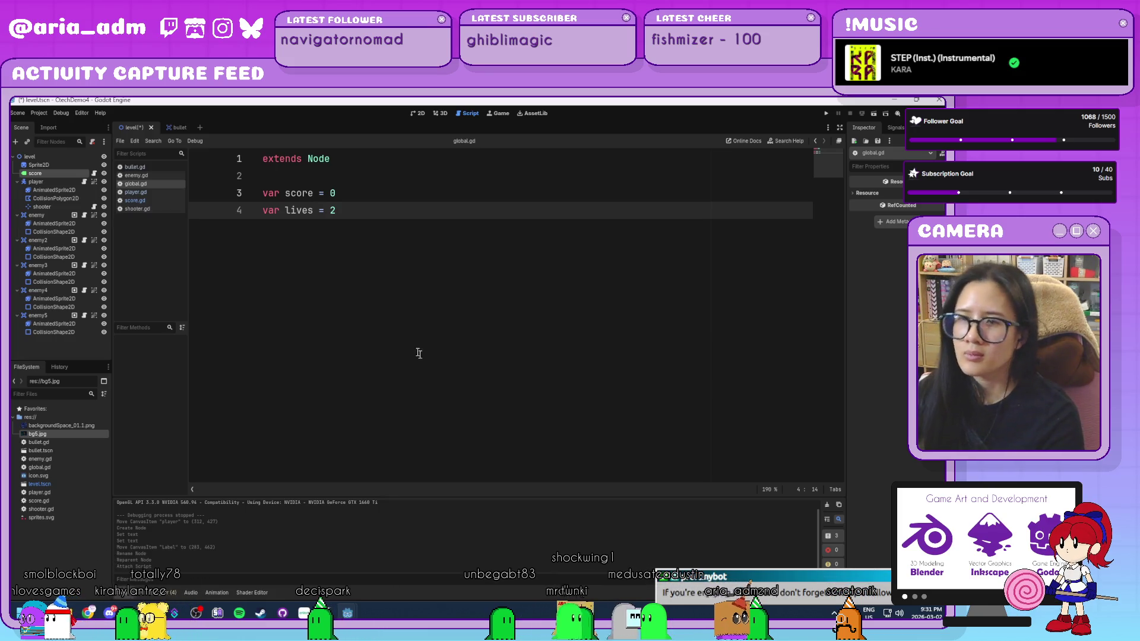
{"action": "key", "text": "ctrl+s"}
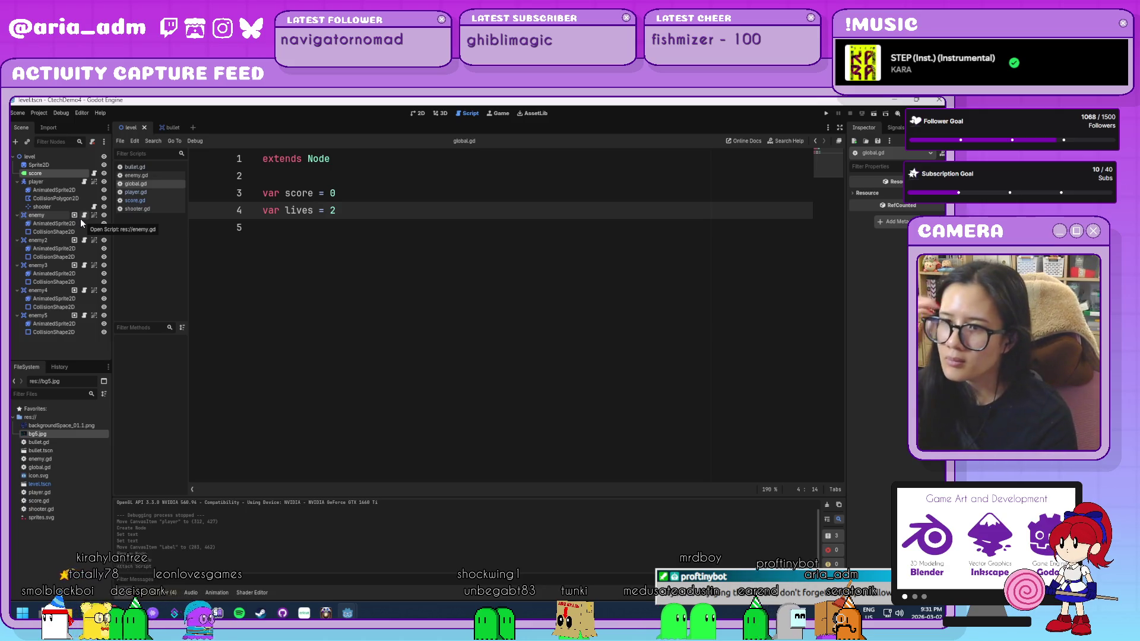
Step: Open score.gd and add blank lines below extends Label
{"action": "left_click", "coordinate": [173, 177]}
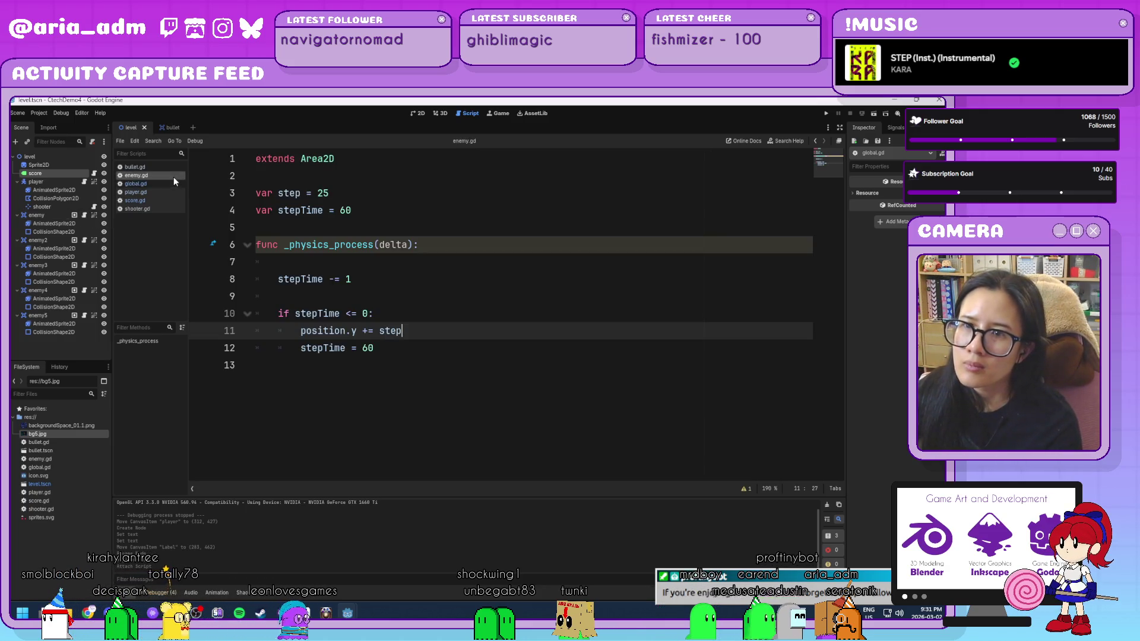
{"action": "left_click", "coordinate": [170, 186]}
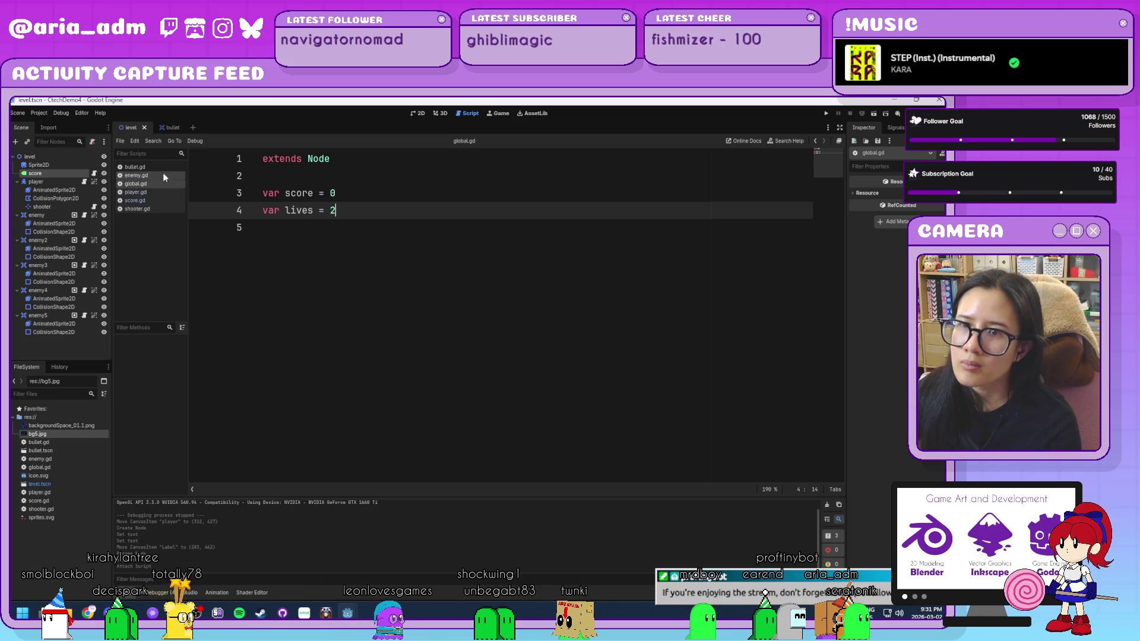
{"action": "left_click", "coordinate": [159, 199]}
{"action": "left_click", "coordinate": [378, 203]}
{"action": "key", "text": "Return"}
{"action": "key", "text": "Return"}
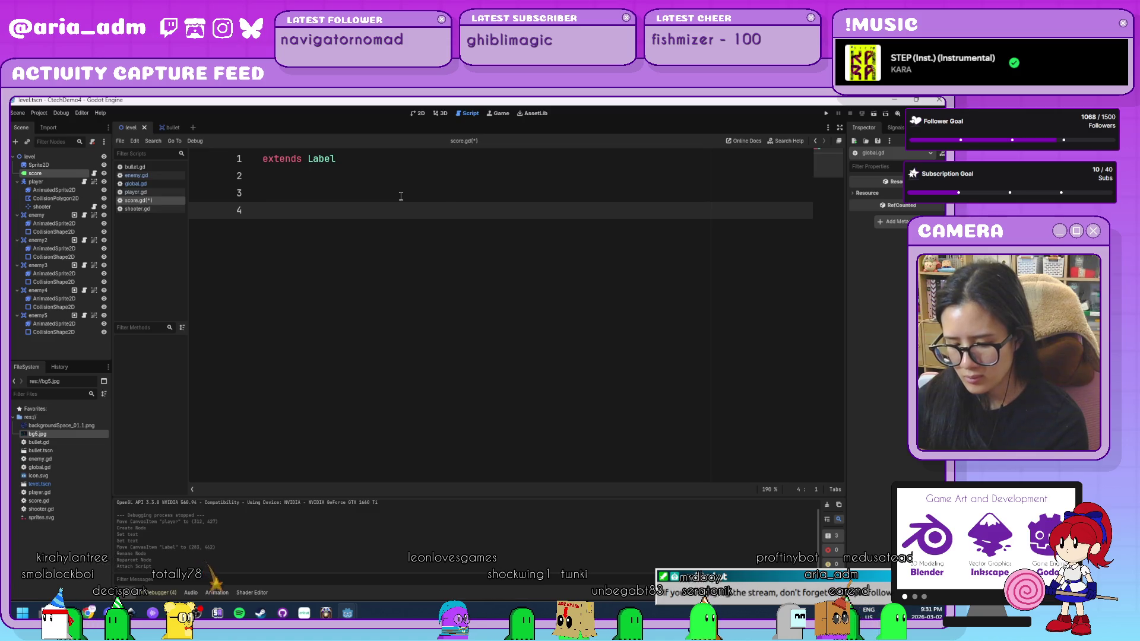
Step: Declare func _process(delta) in score.gd using the autocomplete suggestion
{"action": "type", "text": "fun"}
{"action": "key", "text": "BackSpace"}
{"action": "type", "text": "_proce"}
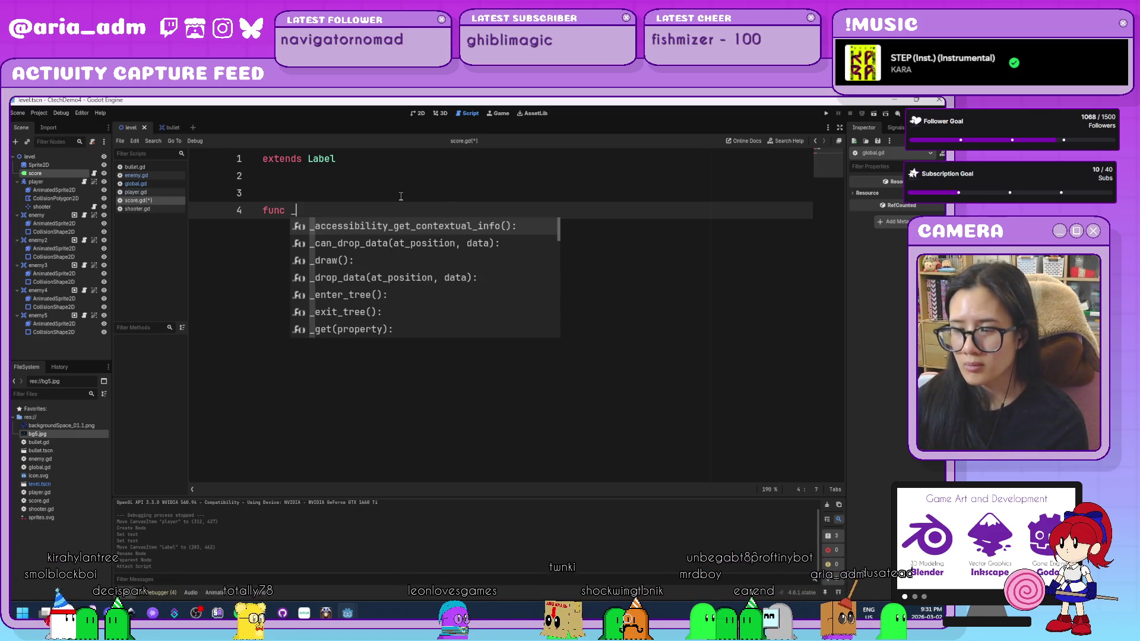
{"action": "key", "text": "Return"}
{"action": "key", "text": "Return"}
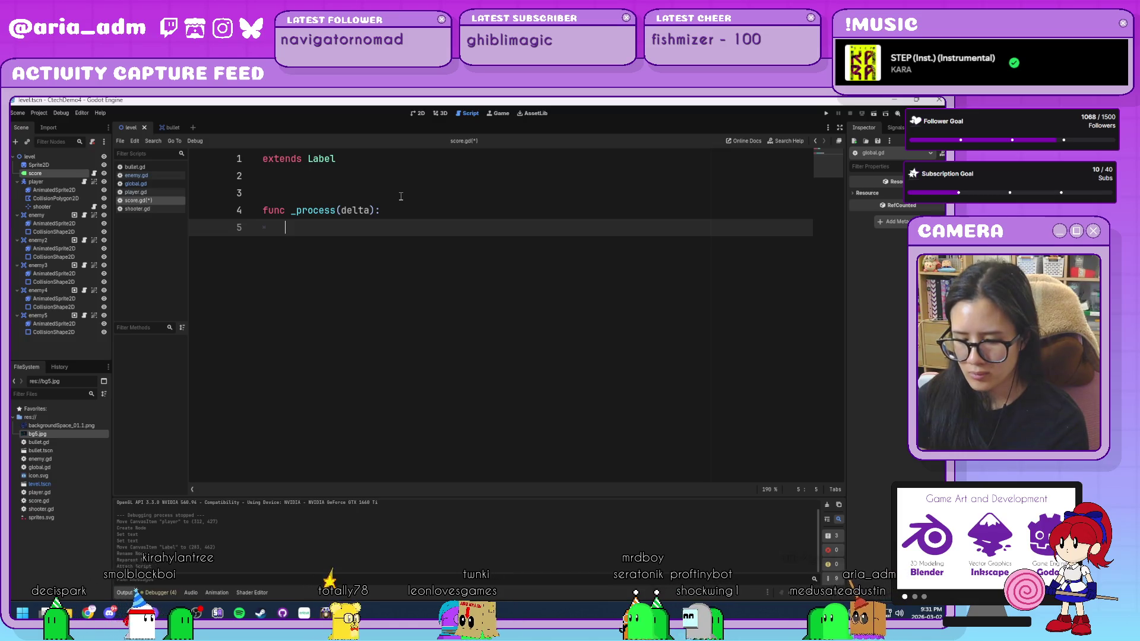
Step: Write text = str("Score: ", Global.score) as the _process body
{"action": "type", "text": "text = "}
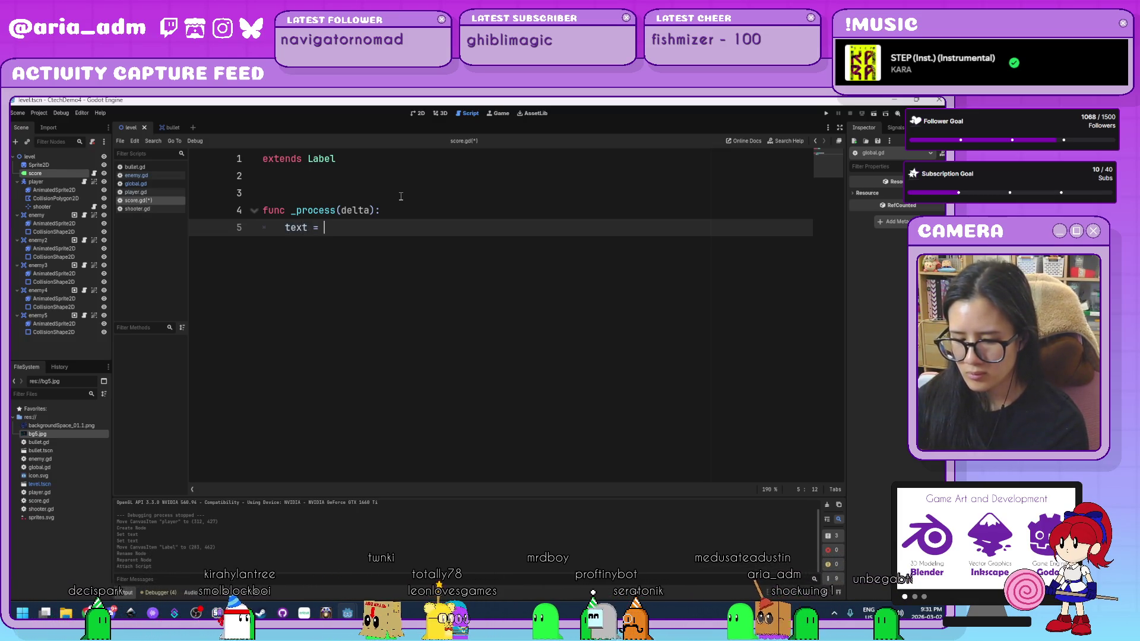
{"action": "type", "text": "str(\"Sco"}
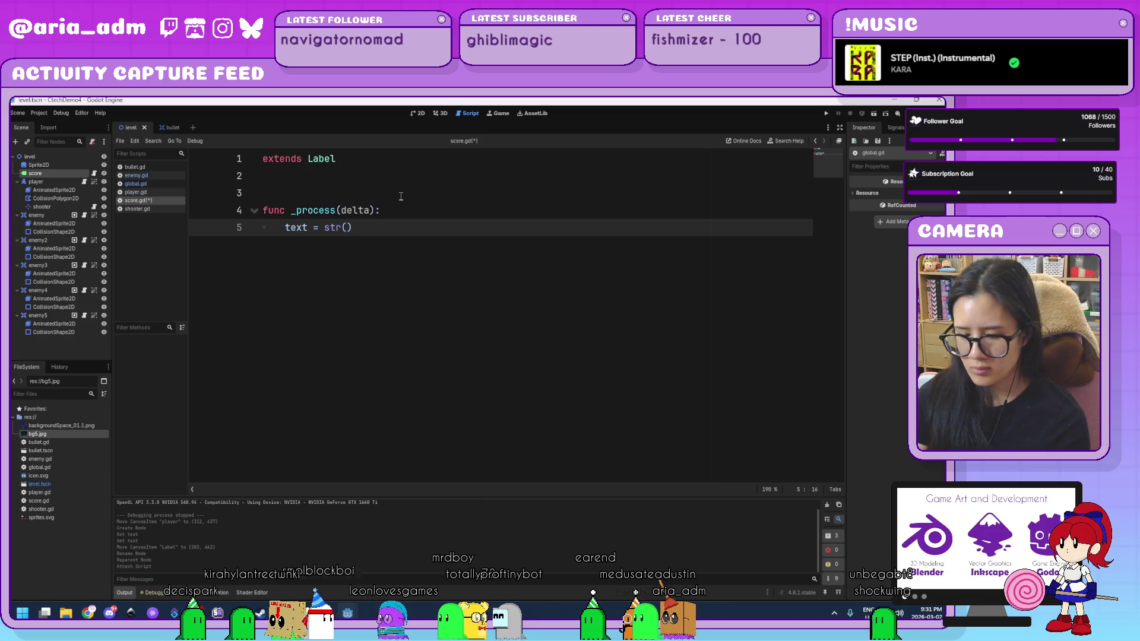
{"action": "type", "text": "re "}
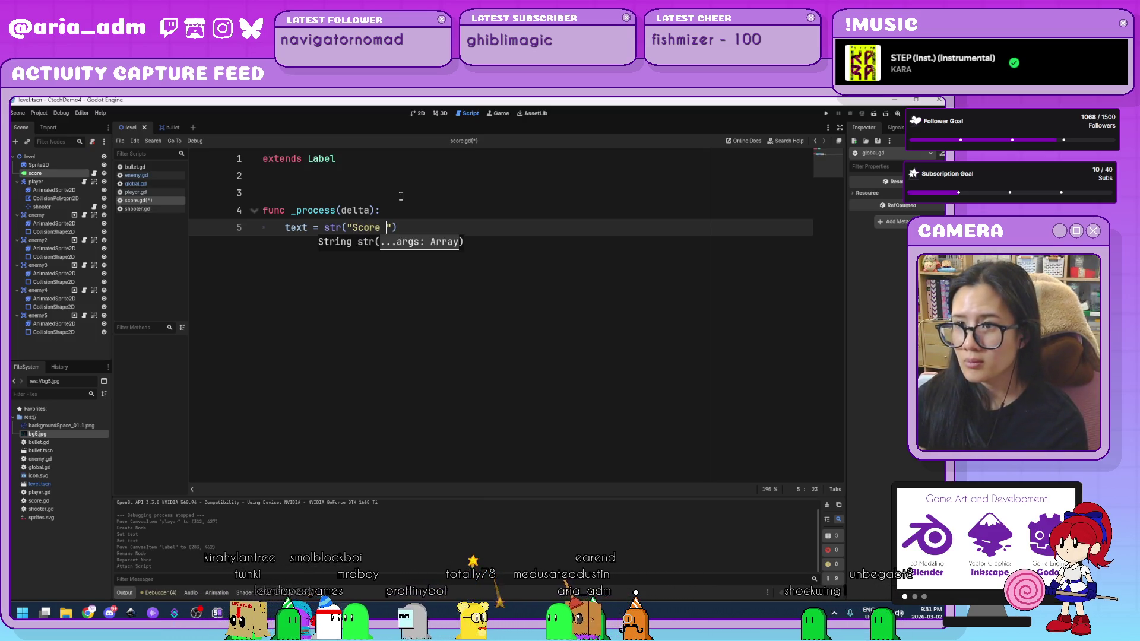
{"action": "type", "text": "\""}
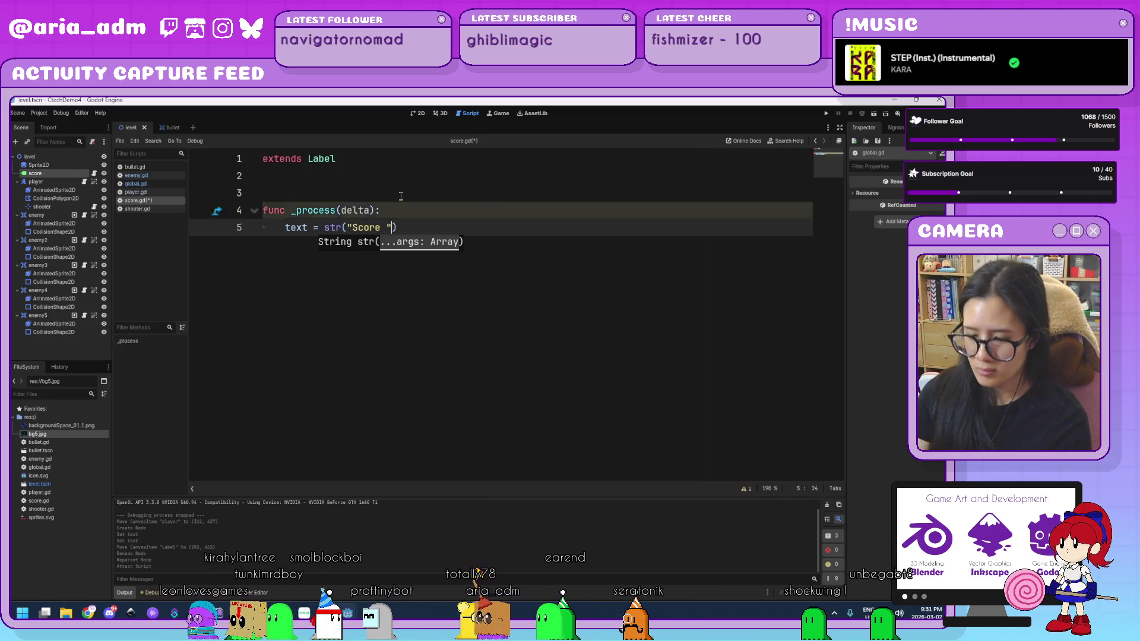
{"action": "key", "text": "Left"}
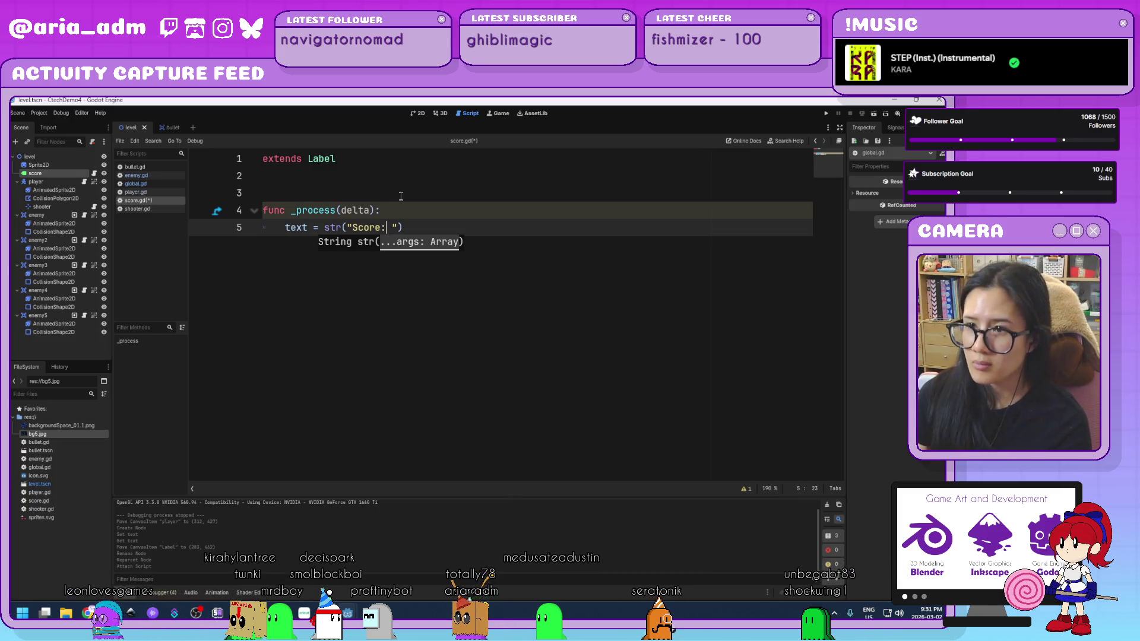
{"action": "key", "text": "Right"}
{"action": "key", "text": "Right"}
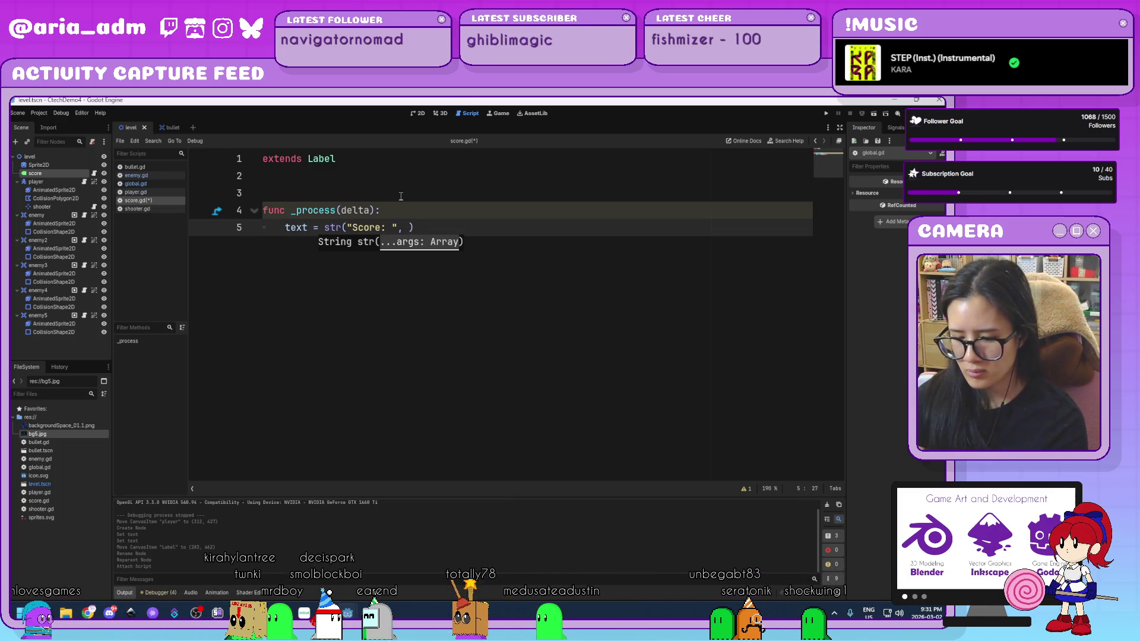
{"action": "type", "text": "Global.scopre"}
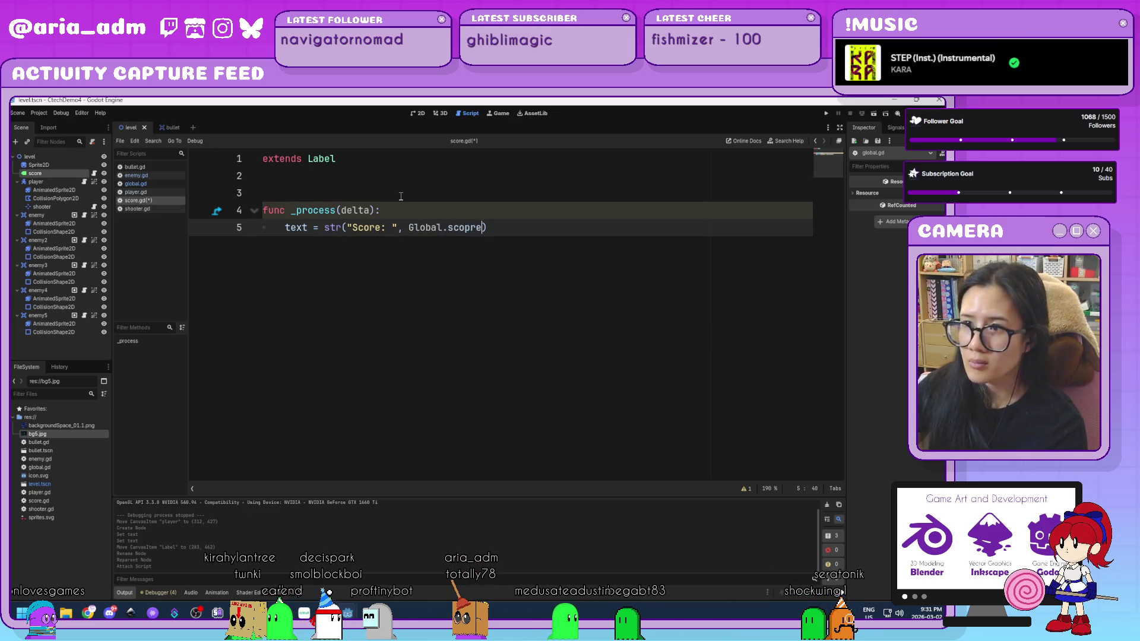
{"action": "key", "text": "BackSpace"}
{"action": "type", "text": "re"}
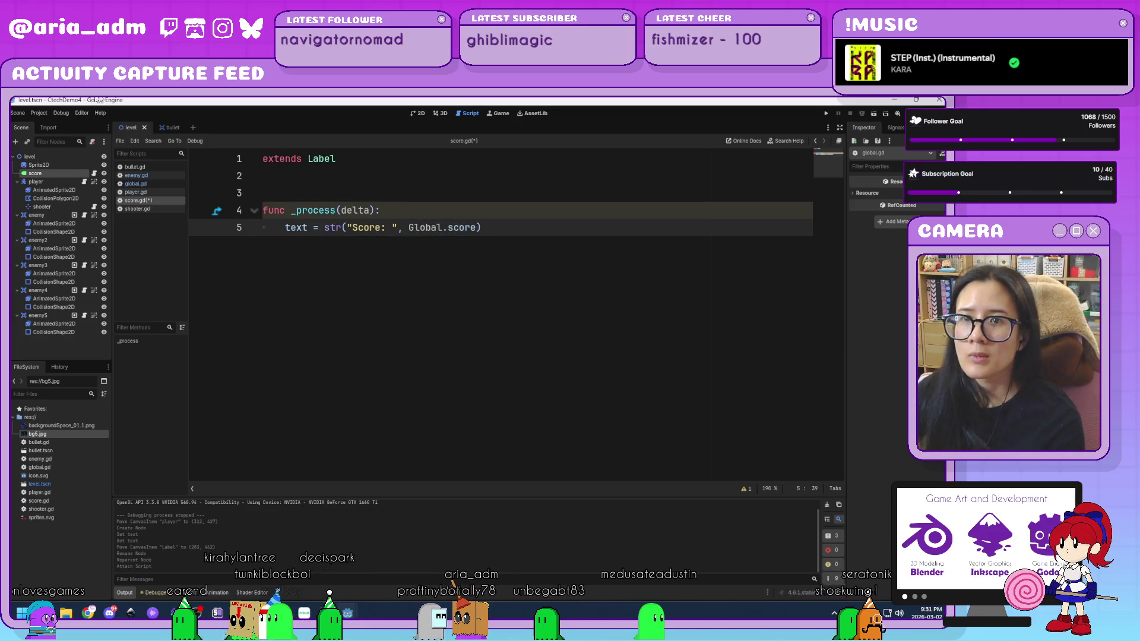
{"action": "left_click", "coordinate": [39, 112]}
Step: Pick res://global.gd as an autoload script under Project Settings > Globals > Autoload
{"action": "left_click", "coordinate": [59, 127]}
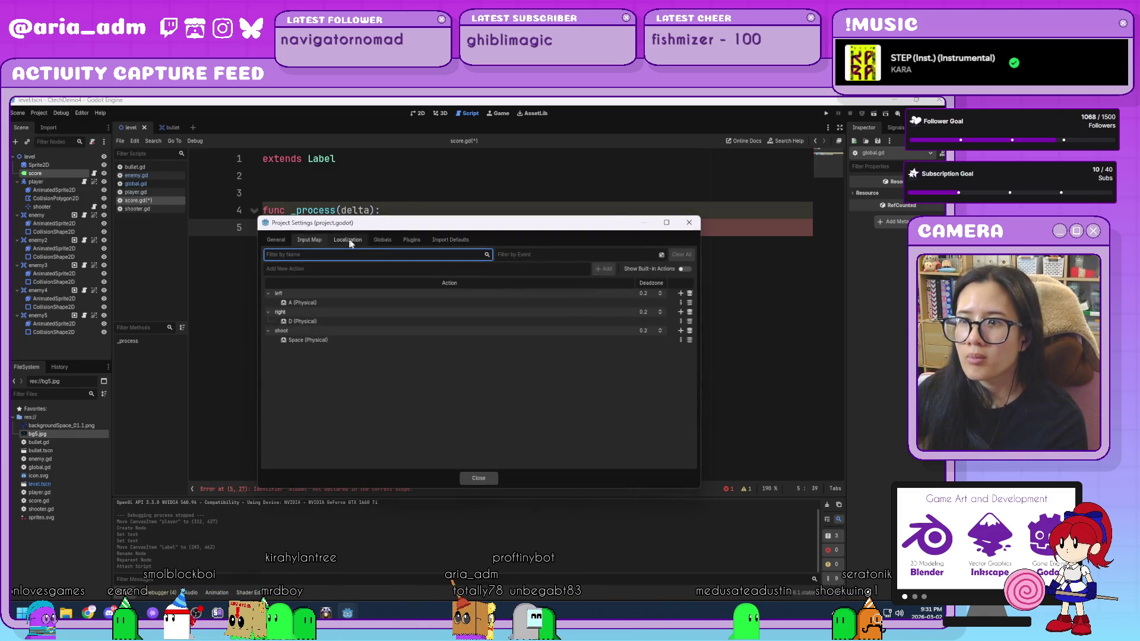
{"action": "left_click", "coordinate": [383, 239]}
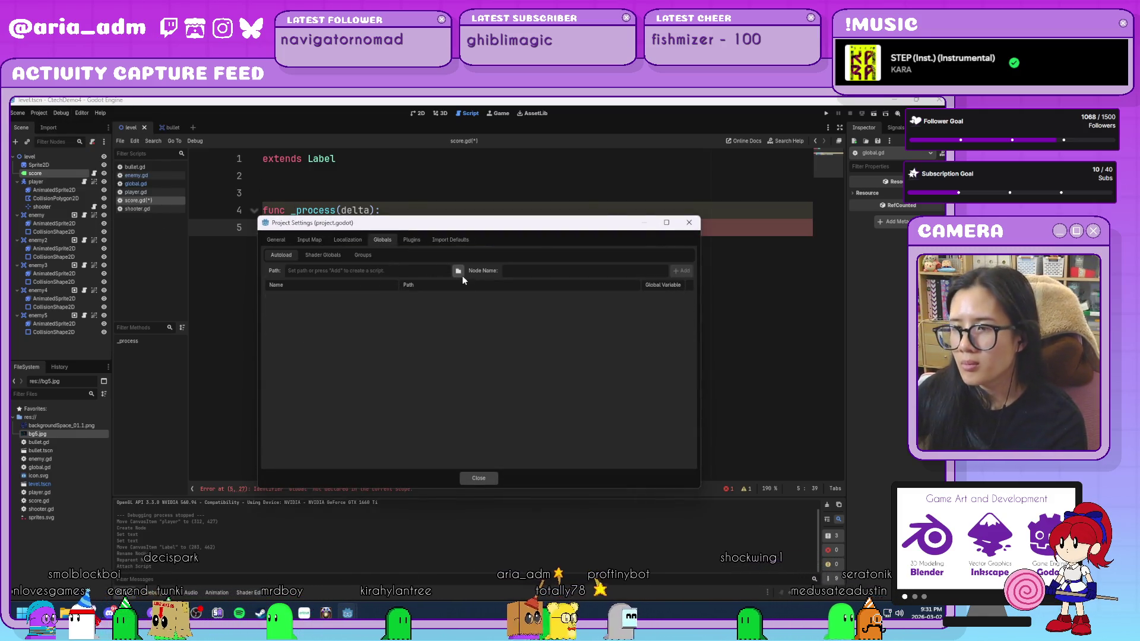
{"action": "left_click", "coordinate": [460, 272]}
{"action": "left_click", "coordinate": [475, 279]}
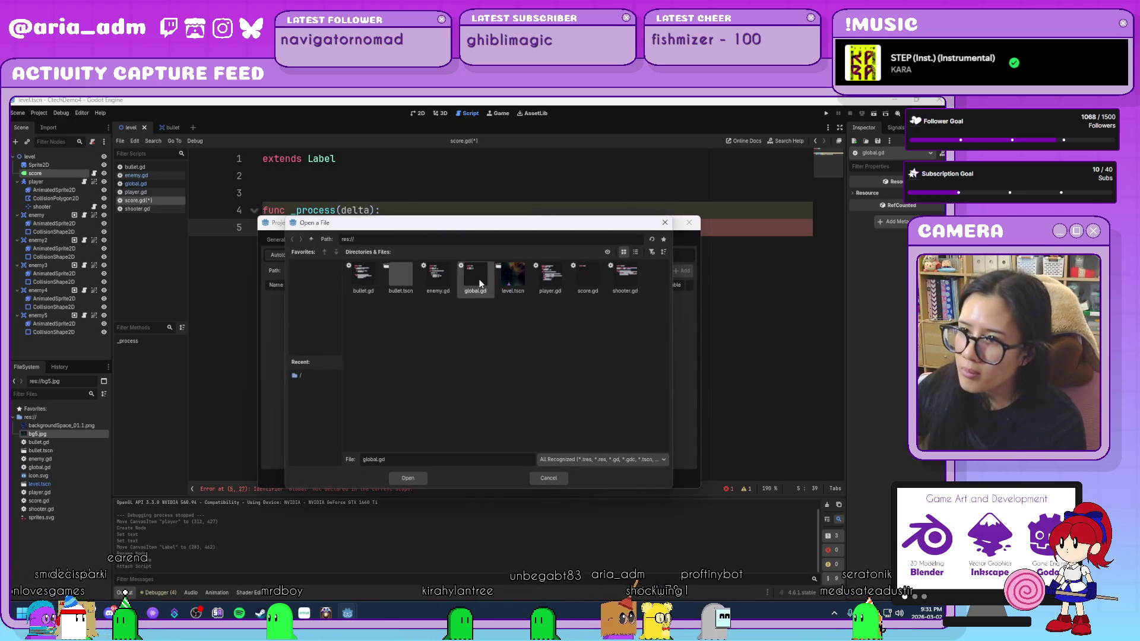
{"action": "double_click", "coordinate": [475, 279]}
{"action": "left_click", "coordinate": [479, 476]}
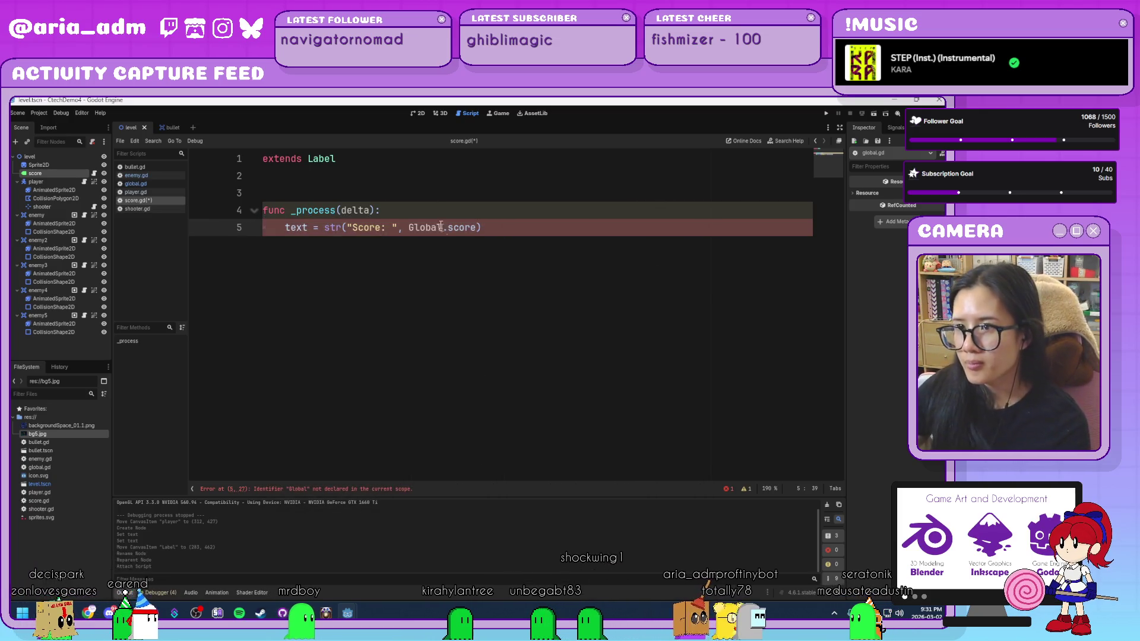
{"action": "left_click", "coordinate": [503, 234]}
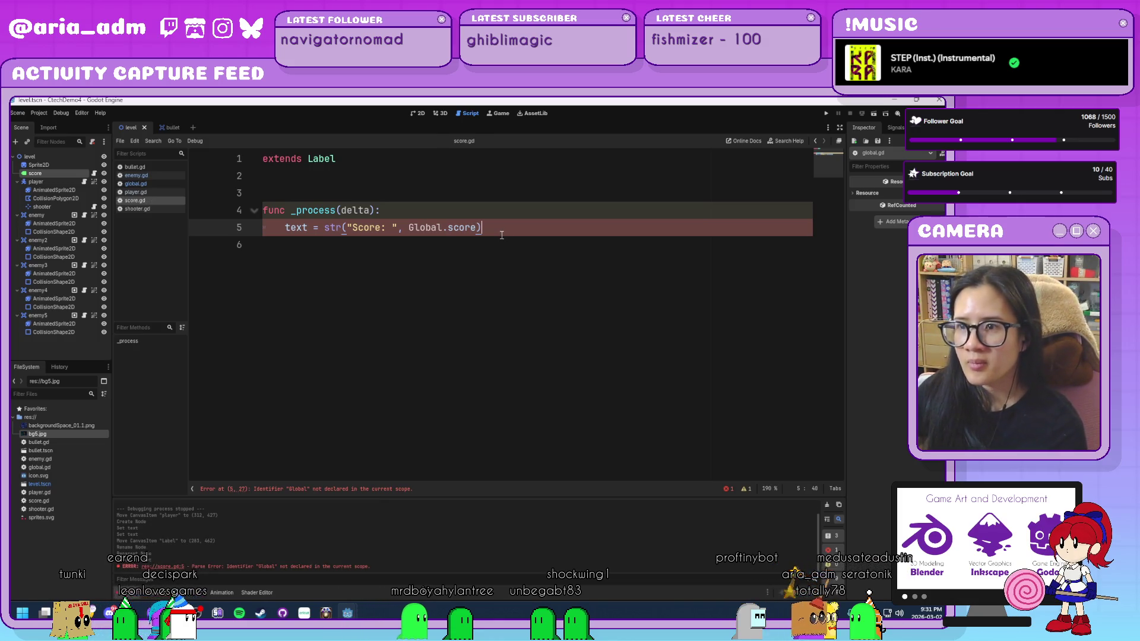
{"action": "left_click", "coordinate": [482, 215]}
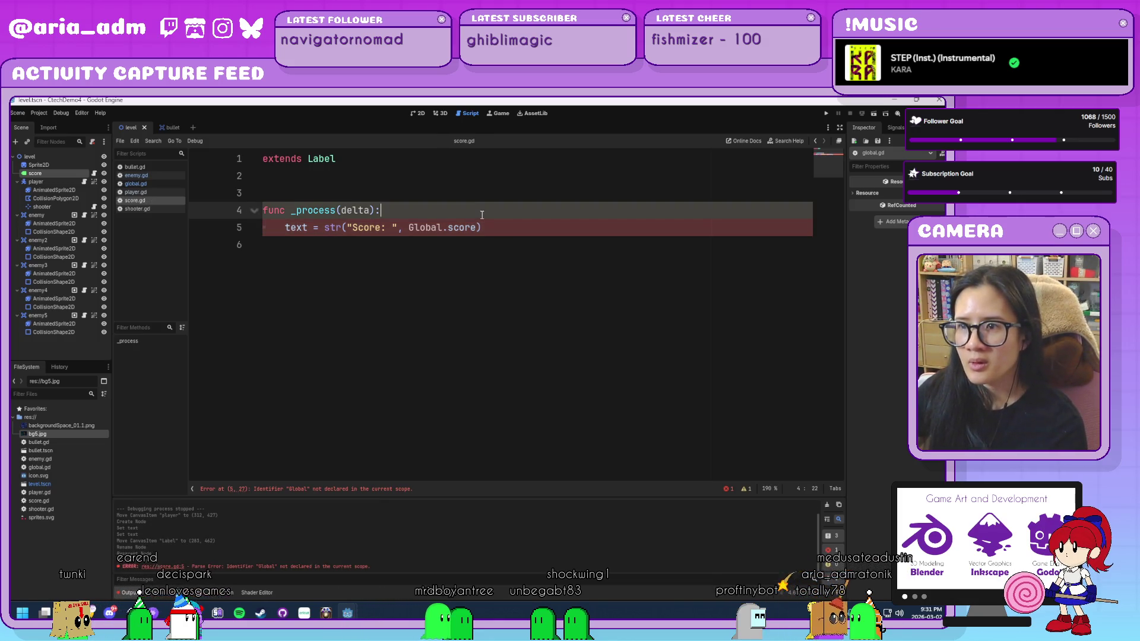
{"action": "left_click", "coordinate": [512, 231]}
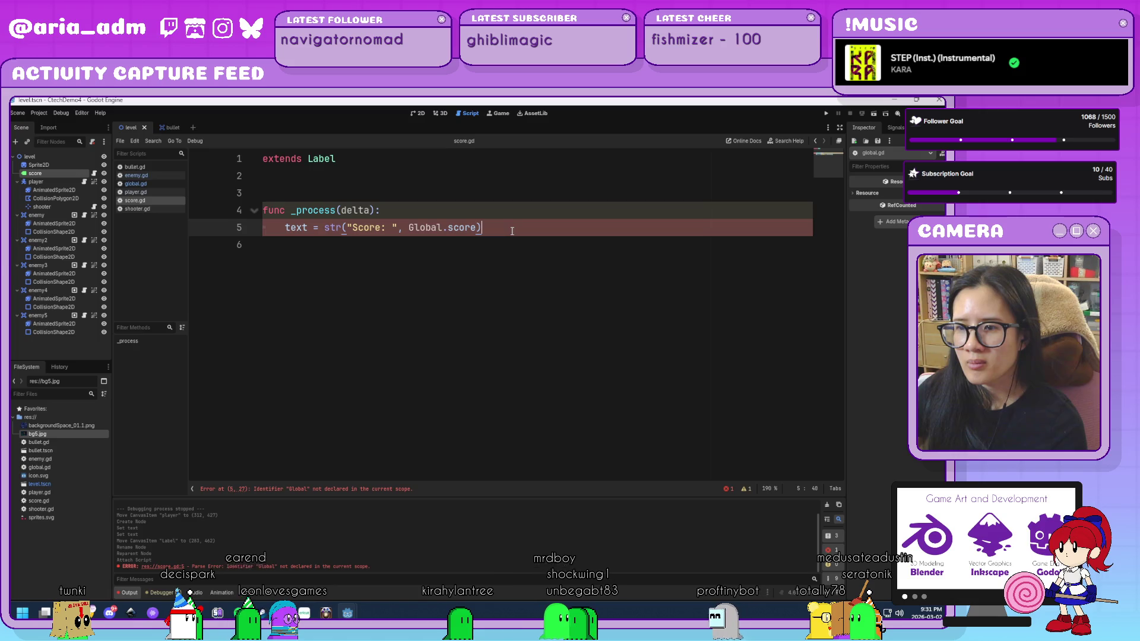
Step: Add global.gd as the Global autoload, check the Global reference clears, and save score.gd
{"action": "left_click", "coordinate": [48, 116]}
{"action": "left_click", "coordinate": [55, 124]}
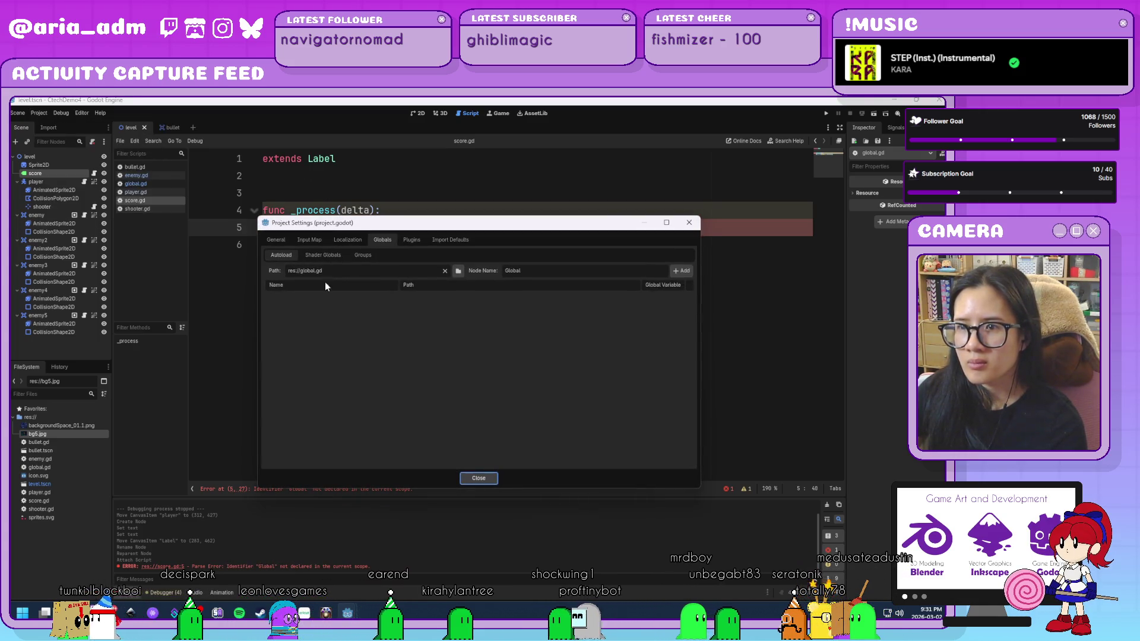
{"action": "left_click", "coordinate": [683, 272]}
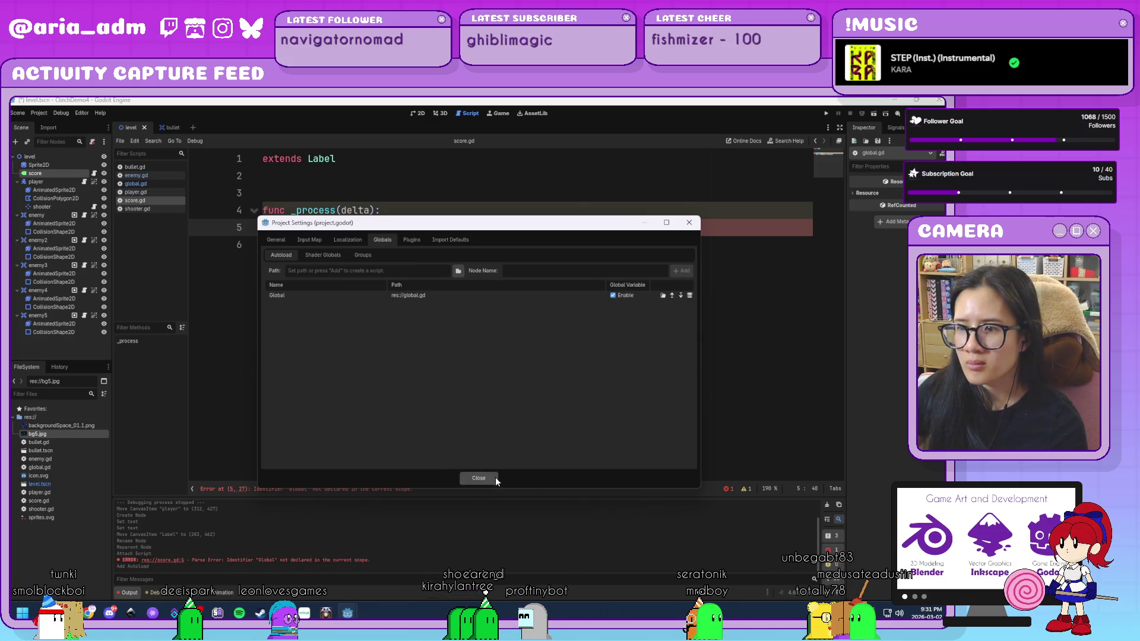
{"action": "left_click", "coordinate": [495, 476]}
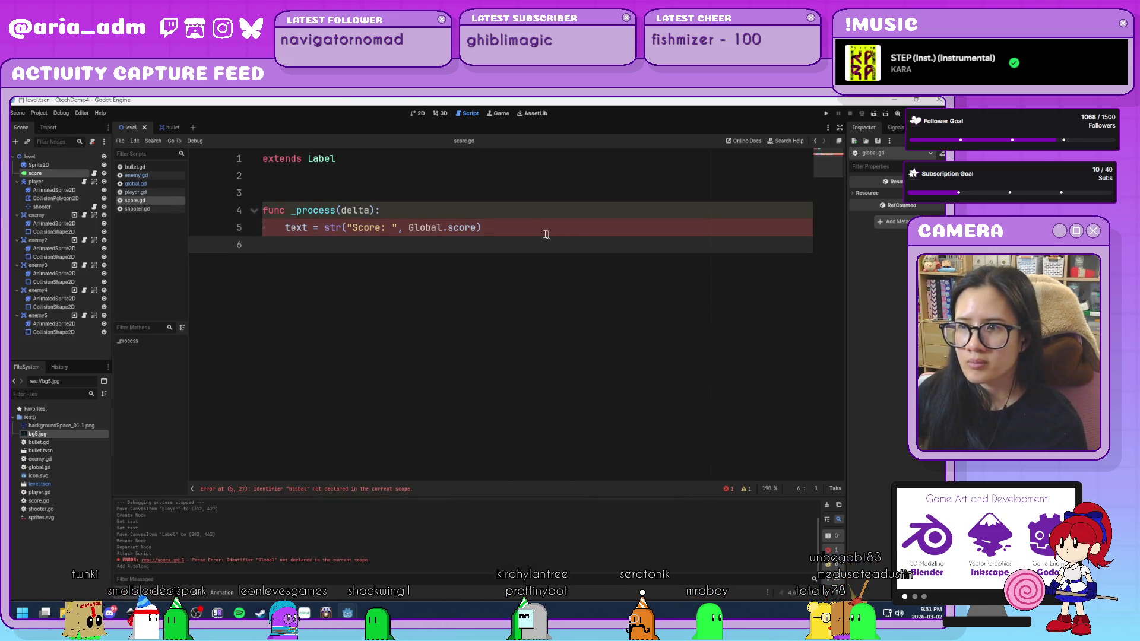
{"action": "left_click", "coordinate": [497, 212]}
{"action": "left_click", "coordinate": [511, 227]}
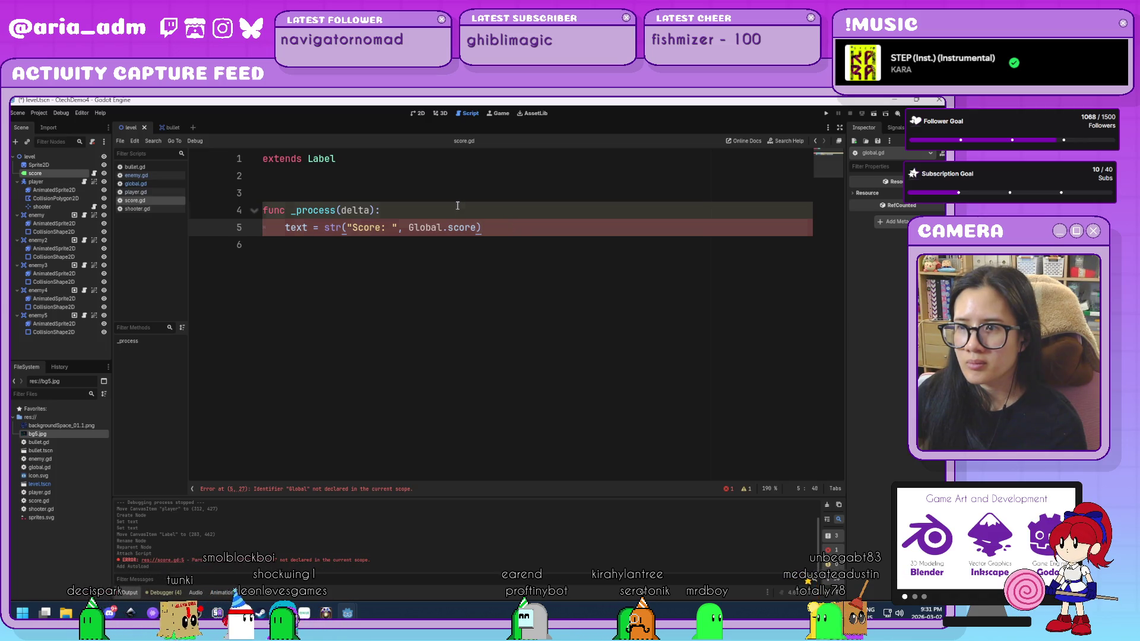
{"action": "left_click", "coordinate": [438, 228]}
{"action": "left_click", "coordinate": [444, 229]}
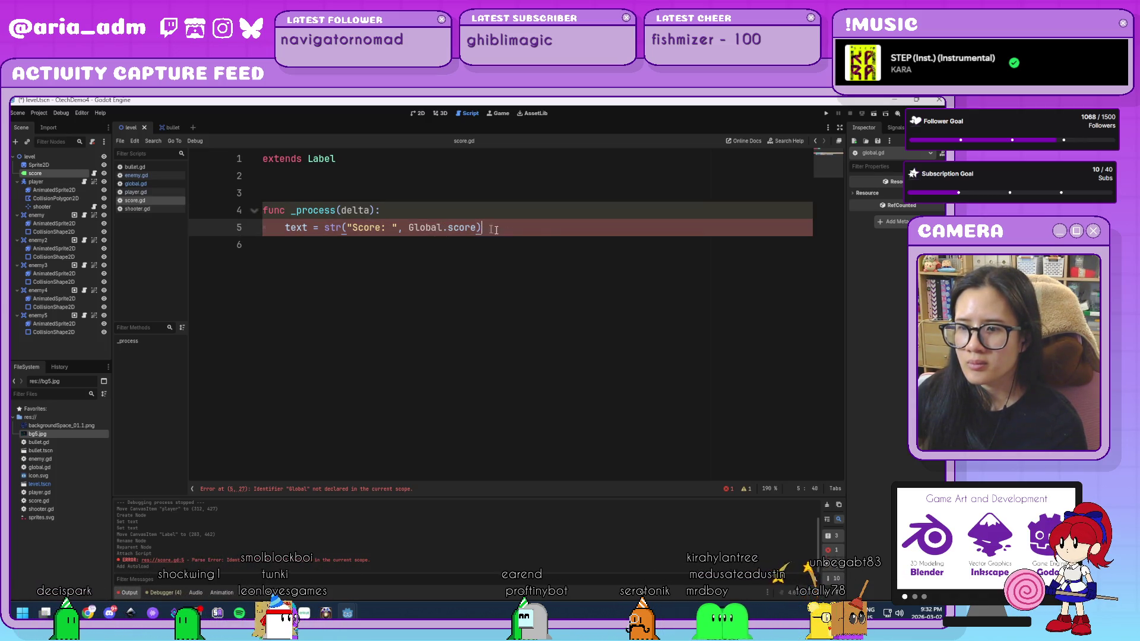
{"action": "type", "text": ")"}
{"action": "left_click", "coordinate": [560, 243]}
{"action": "key", "text": "ctrl+s"}
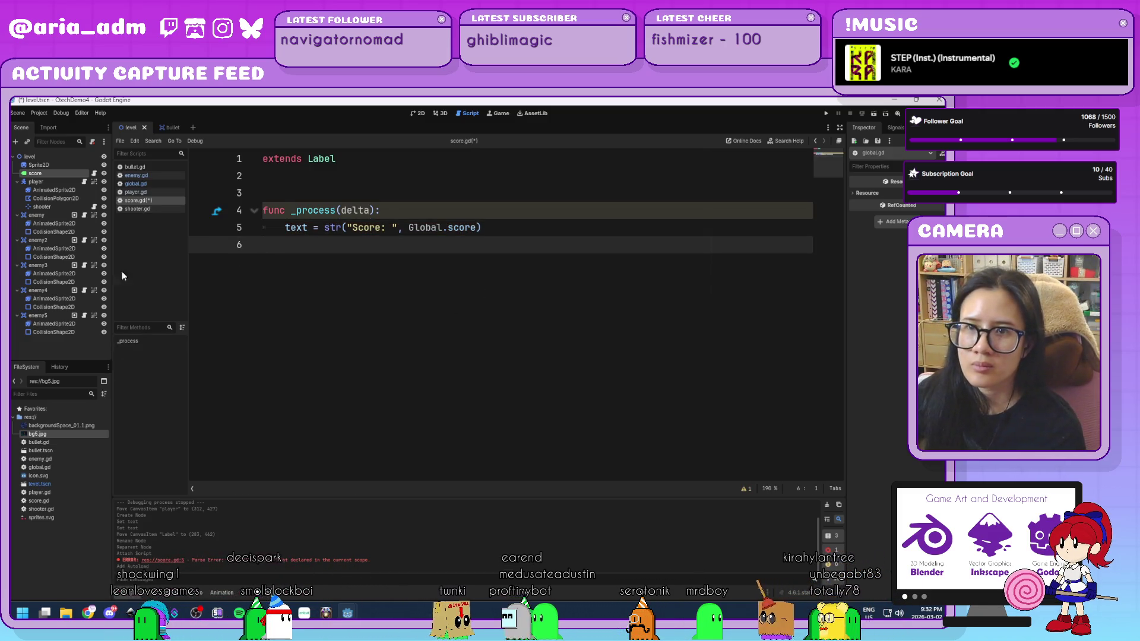
Step: Nudge the Score label left and add a new Label node named lives
{"action": "left_click", "coordinate": [416, 113]}
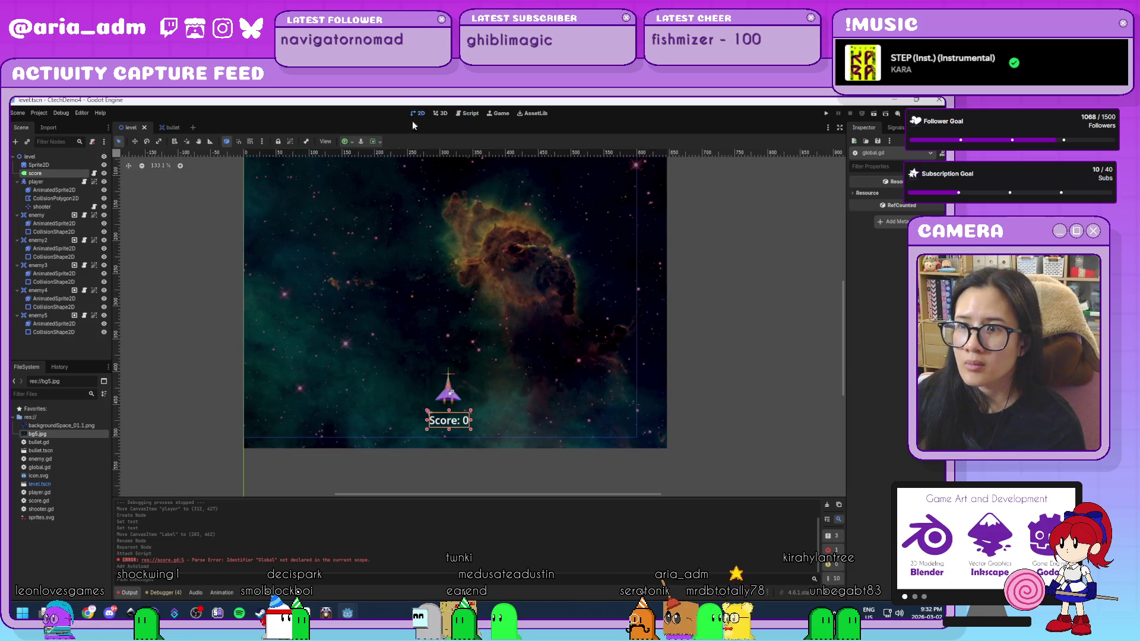
{"action": "left_click_drag", "start_coordinate": [456, 429], "coordinate": [416, 430]}
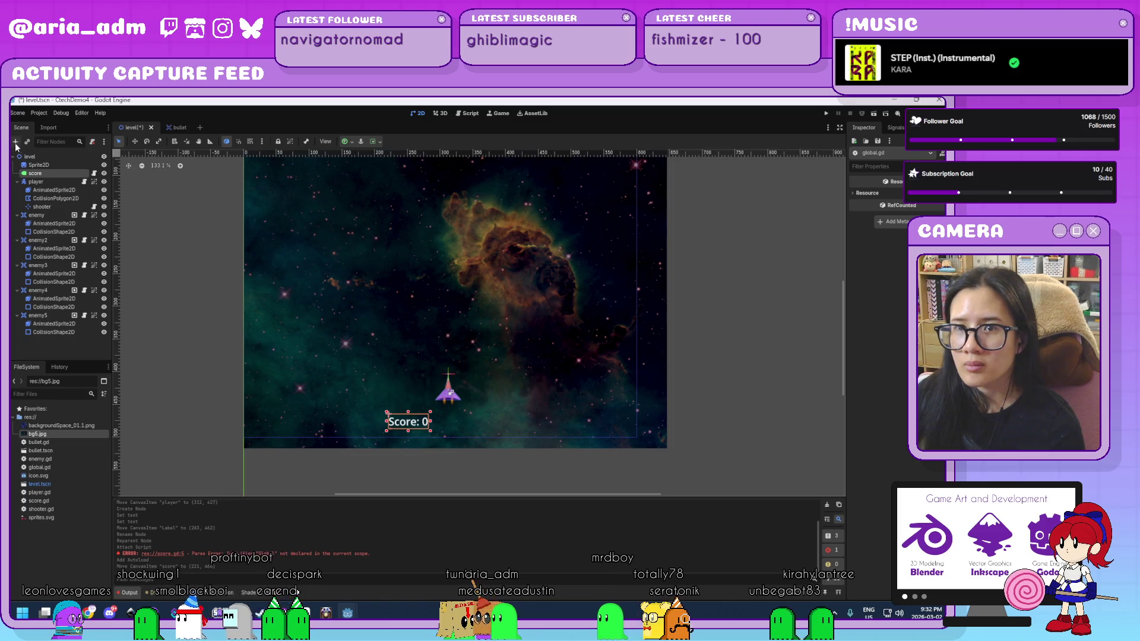
{"action": "key", "text": "ctrl+a"}
{"action": "left_click", "coordinate": [420, 479]}
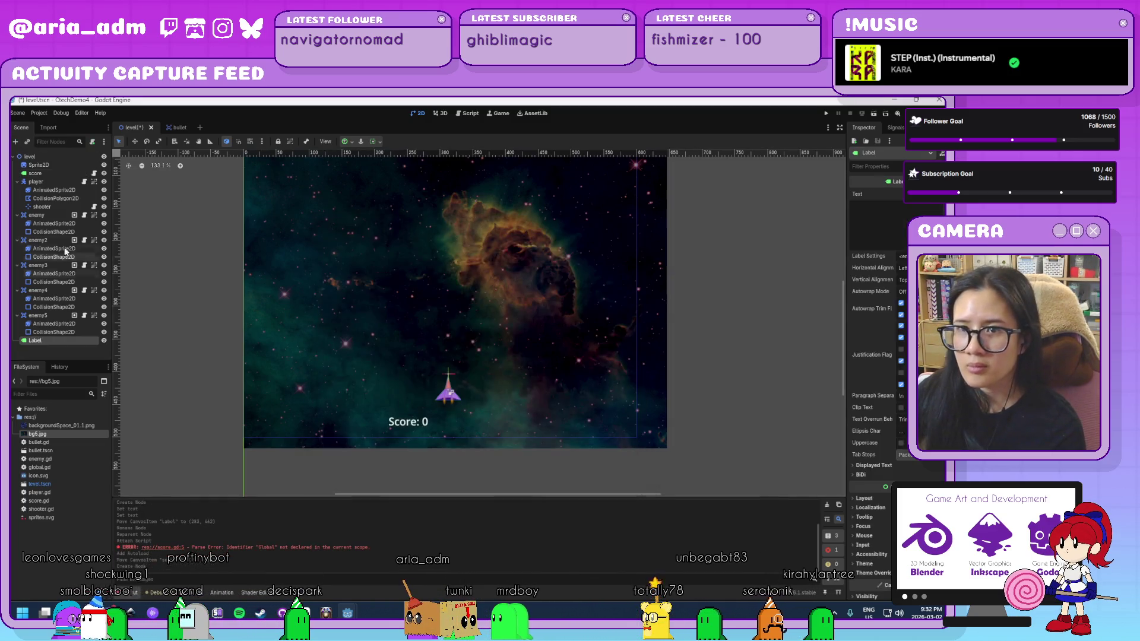
{"action": "double_click", "coordinate": [36, 340]}
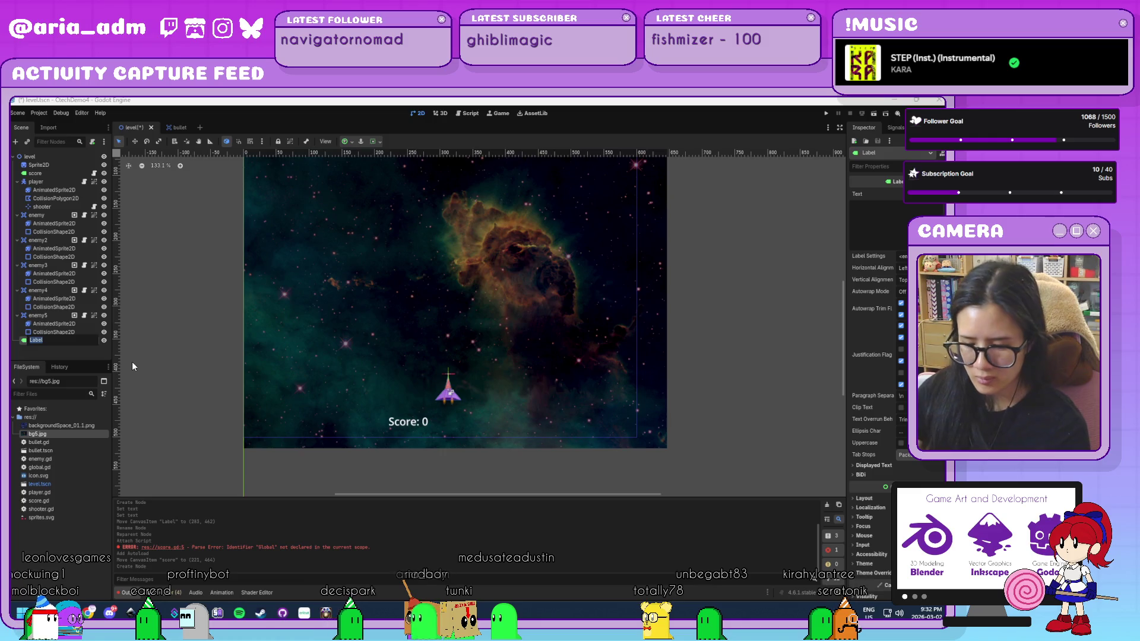
{"action": "type", "text": "lives"}
{"action": "key", "text": "Return"}
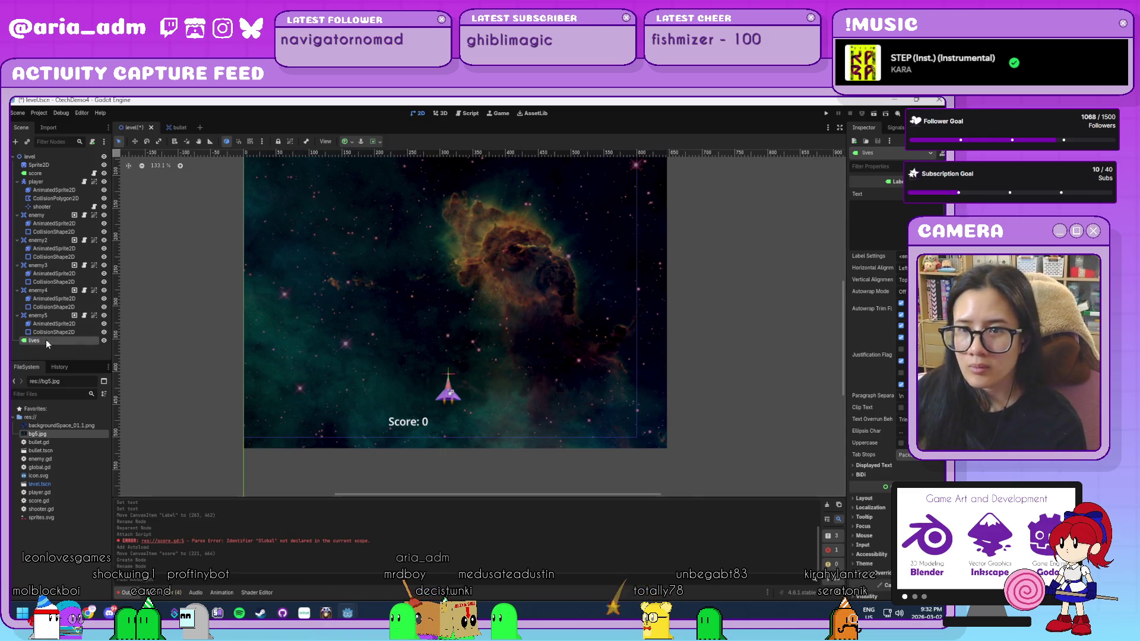
Step: Move lives under score, set its text to 'Lives: 2', and place it beside Score
{"action": "left_click_drag", "start_coordinate": [45, 340], "coordinate": [47, 176]}
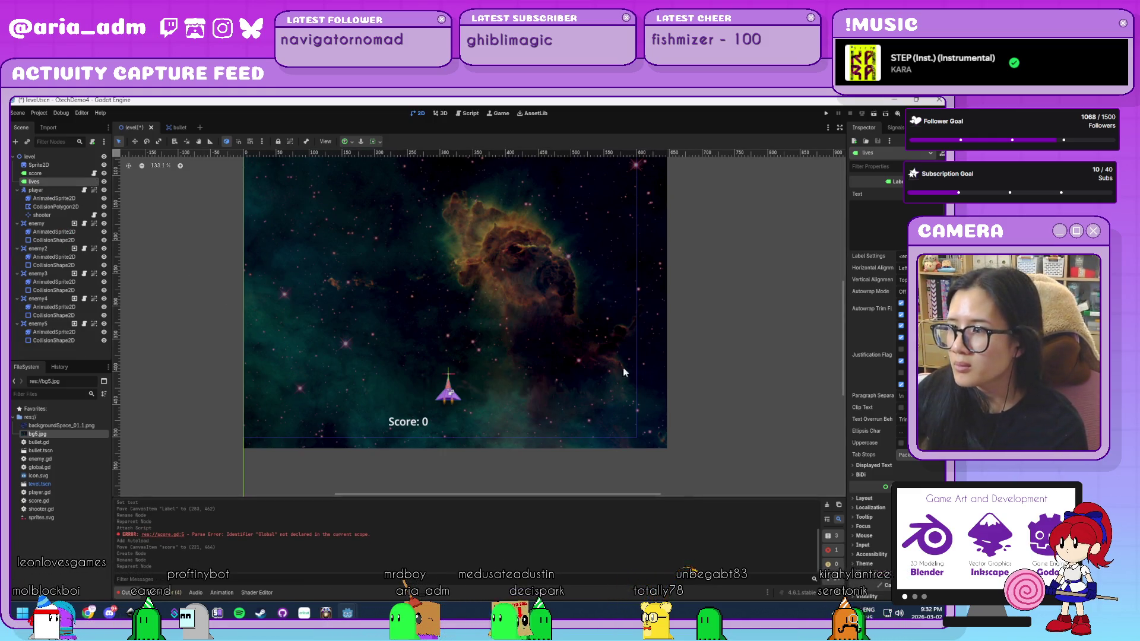
{"action": "left_click", "coordinate": [894, 221]}
{"action": "type", "text": "Lives"}
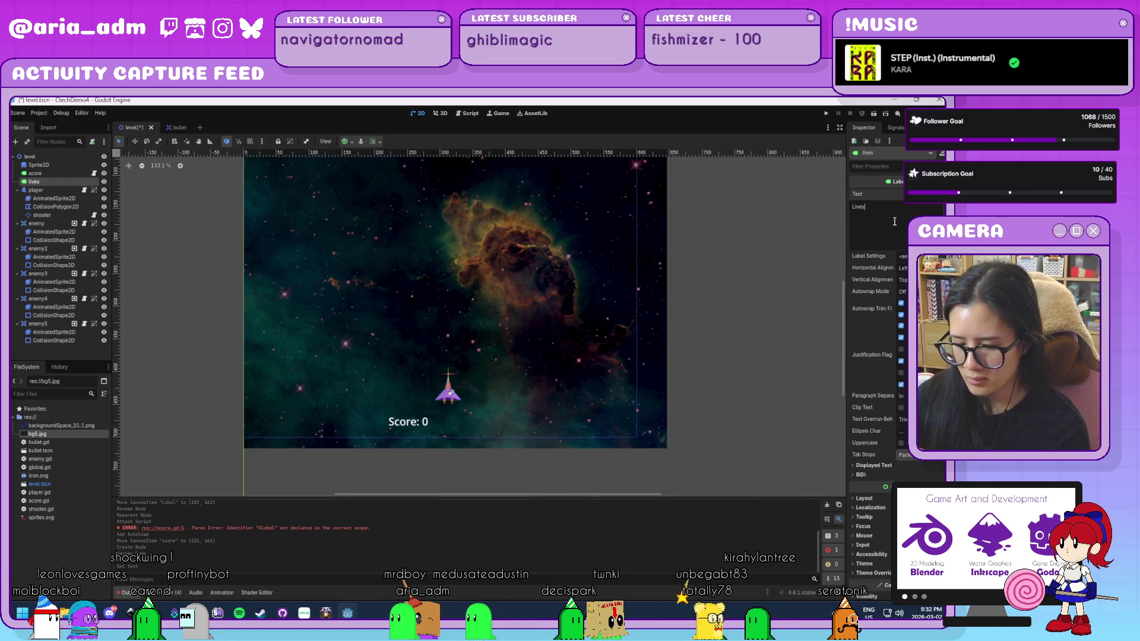
{"action": "type", "text": ": 2"}
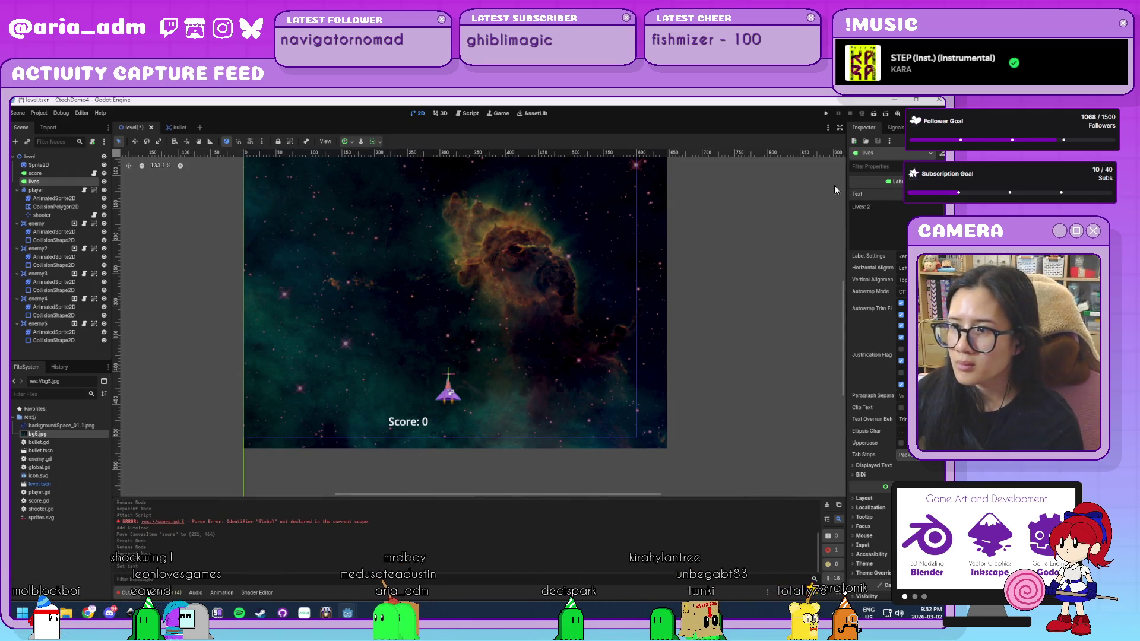
{"action": "scroll", "coordinate": [552, 226], "scroll_direction": "down", "scroll_amount": 4}
{"action": "mouse_move", "coordinate": [359, 182]}
{"action": "left_mouse_down"}
{"action": "mouse_move", "coordinate": [508, 389]}
{"action": "mouse_move", "coordinate": [492, 355]}
{"action": "left_mouse_up"}
{"action": "scroll", "coordinate": [507, 389], "scroll_direction": "up", "scroll_amount": 10}
{"action": "scroll", "coordinate": [500, 416], "scroll_direction": "down", "scroll_amount": 5}
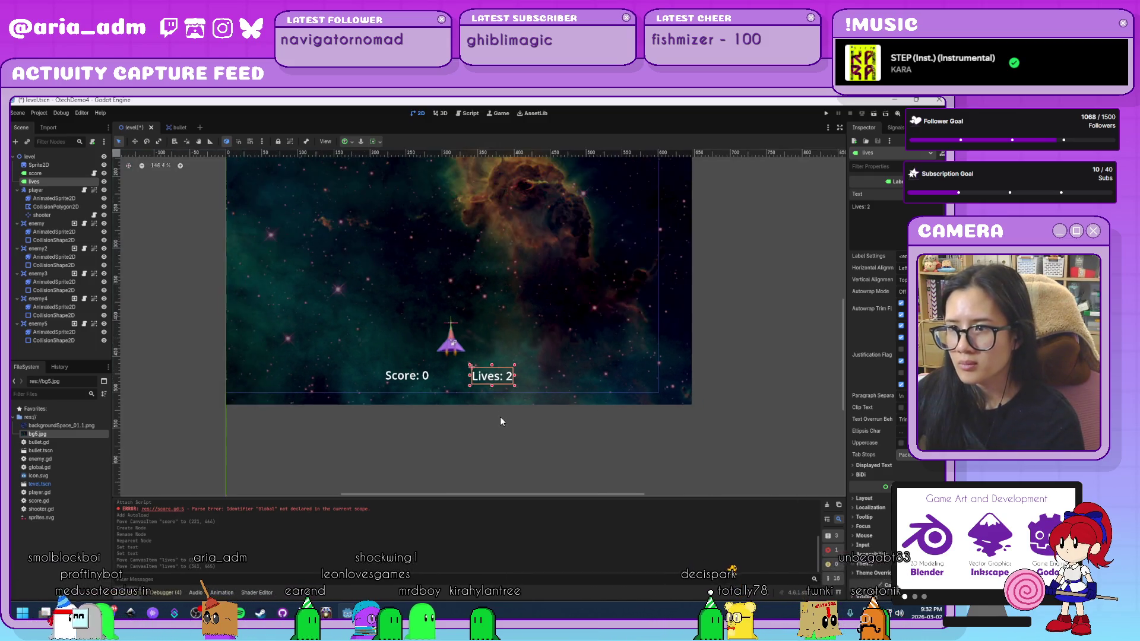
{"action": "scroll", "coordinate": [500, 418], "scroll_direction": "down", "scroll_amount": 3}
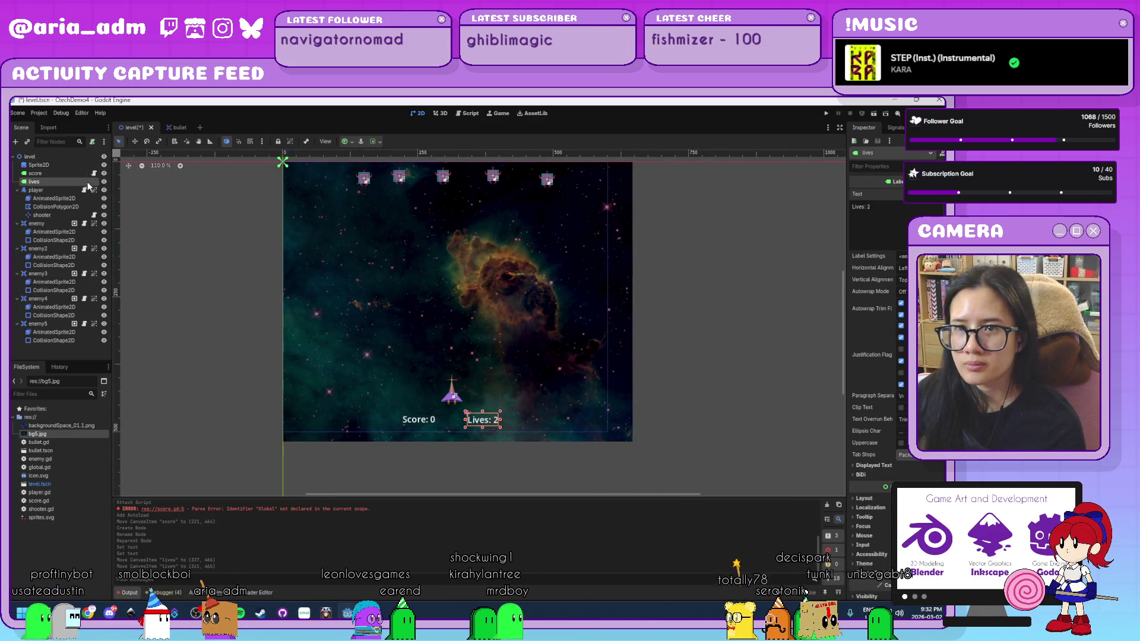
{"action": "left_click", "coordinate": [92, 142]}
Step: Create lives.gd with _process setting text = str("Lives: ", Global.lives), and save it
{"action": "key", "text": "Return"}
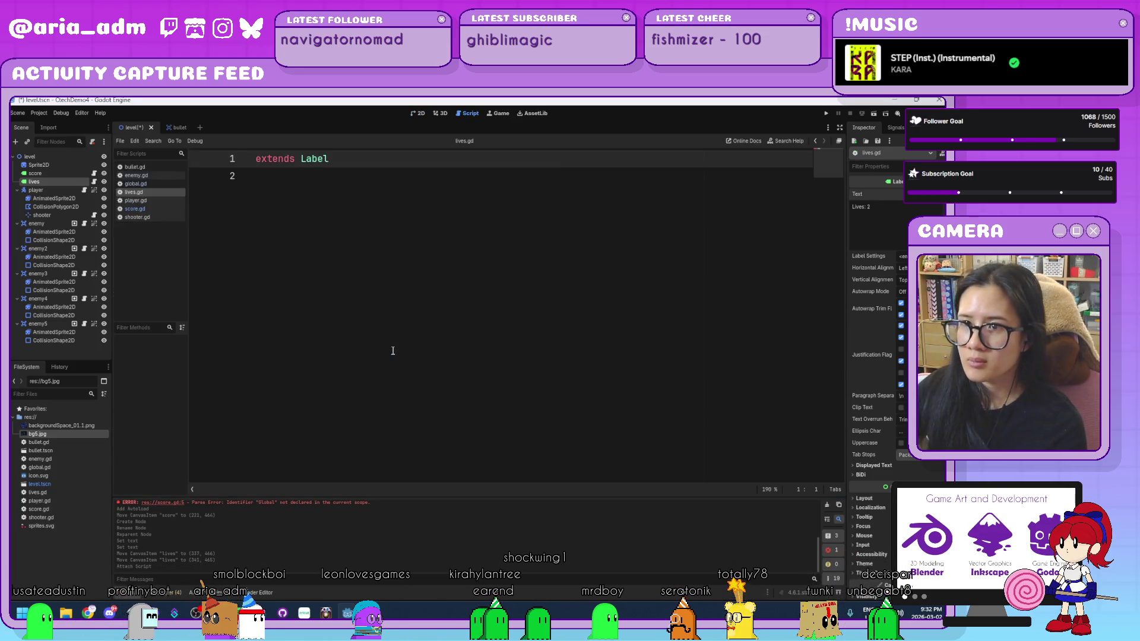
{"action": "key", "text": "Return"}
{"action": "type", "text": "f"}
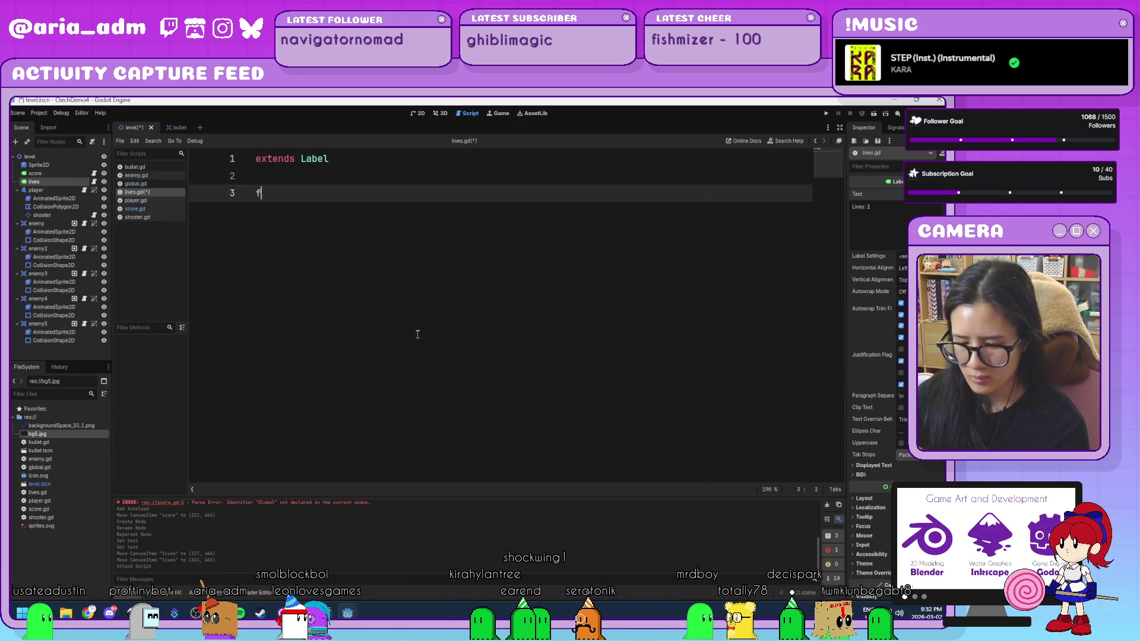
{"action": "type", "text": "unc _pro"}
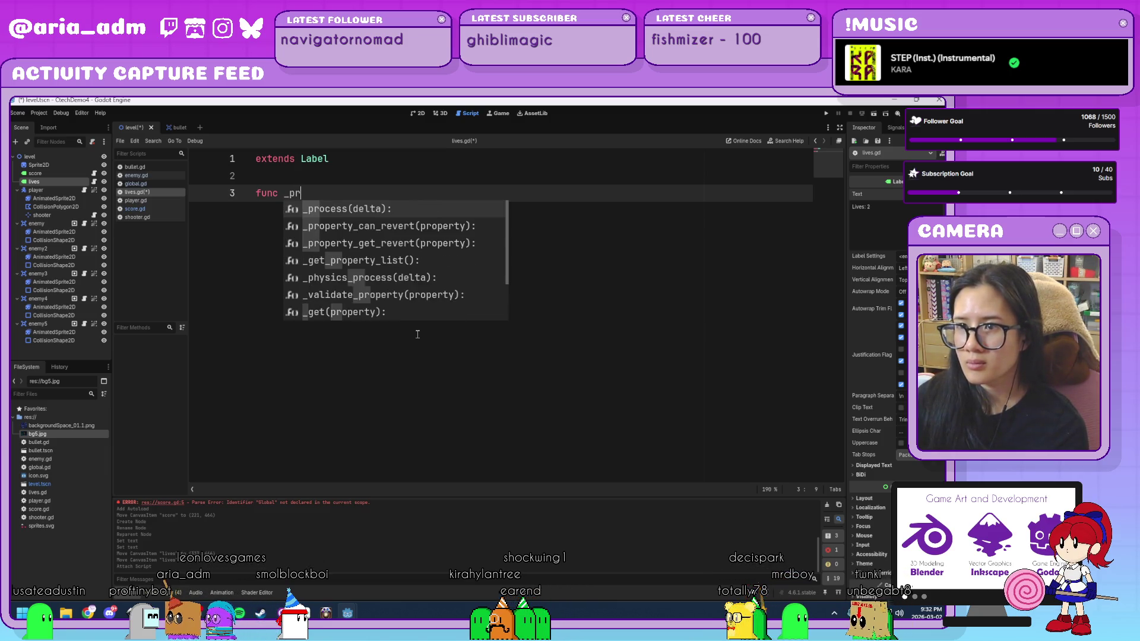
{"action": "key", "text": "Return"}
{"action": "key", "text": "Return"}
{"action": "type", "text": "text = str()"}
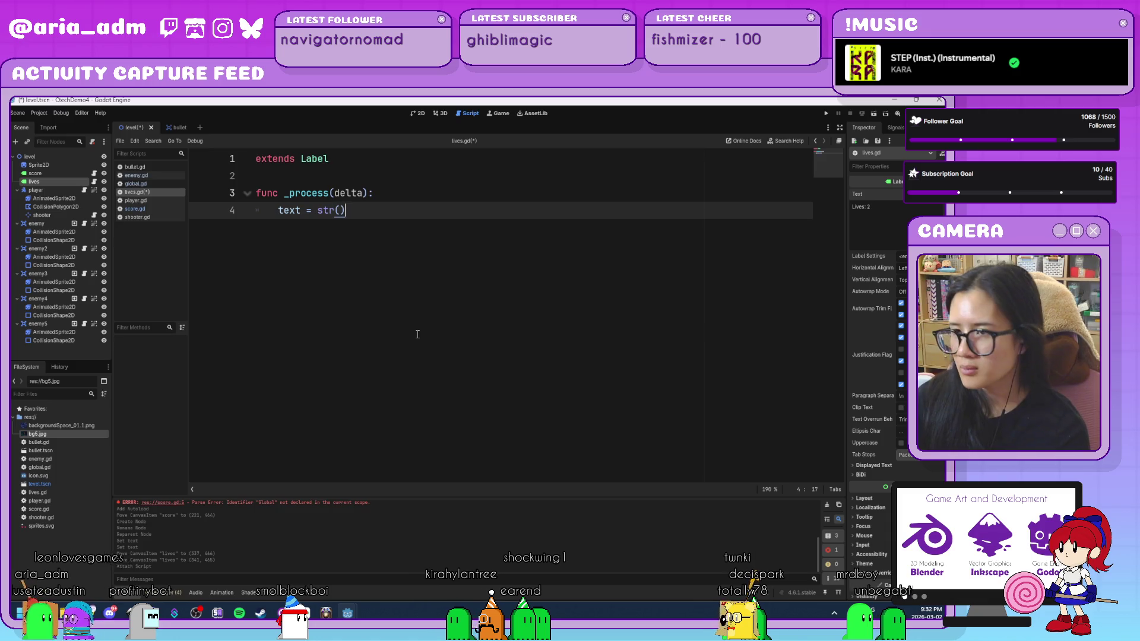
{"action": "key", "text": "Left"}
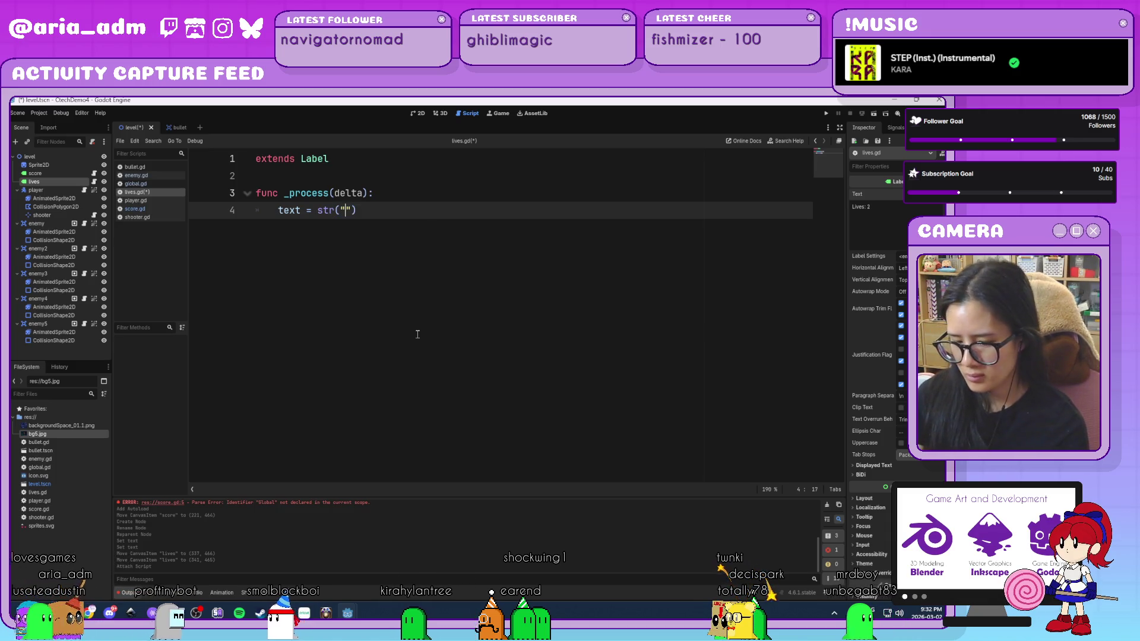
{"action": "type", "text": "Lives:"}
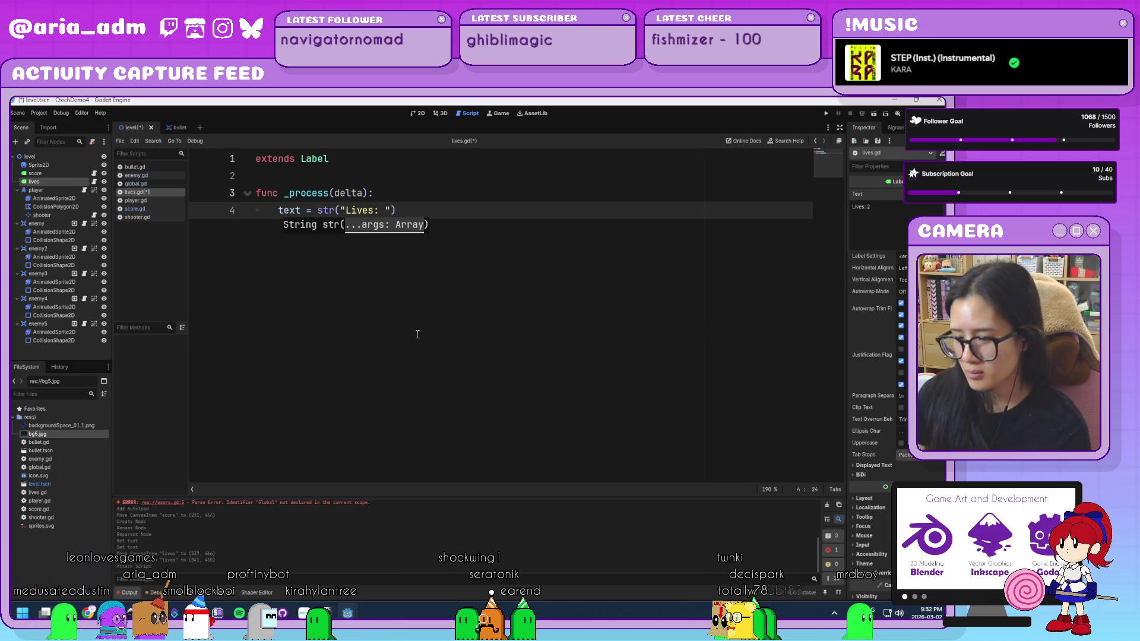
{"action": "key", "text": "Right"}
{"action": "type", "text": "Global.liv"}
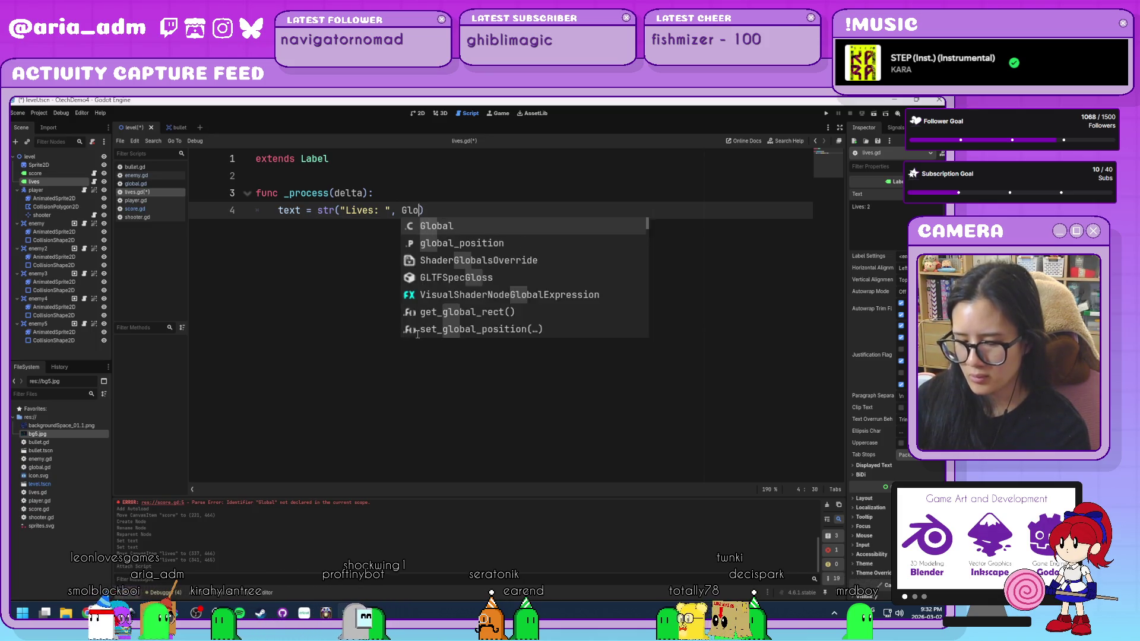
{"action": "type", "text": "es"}
{"action": "key", "text": "Right"}
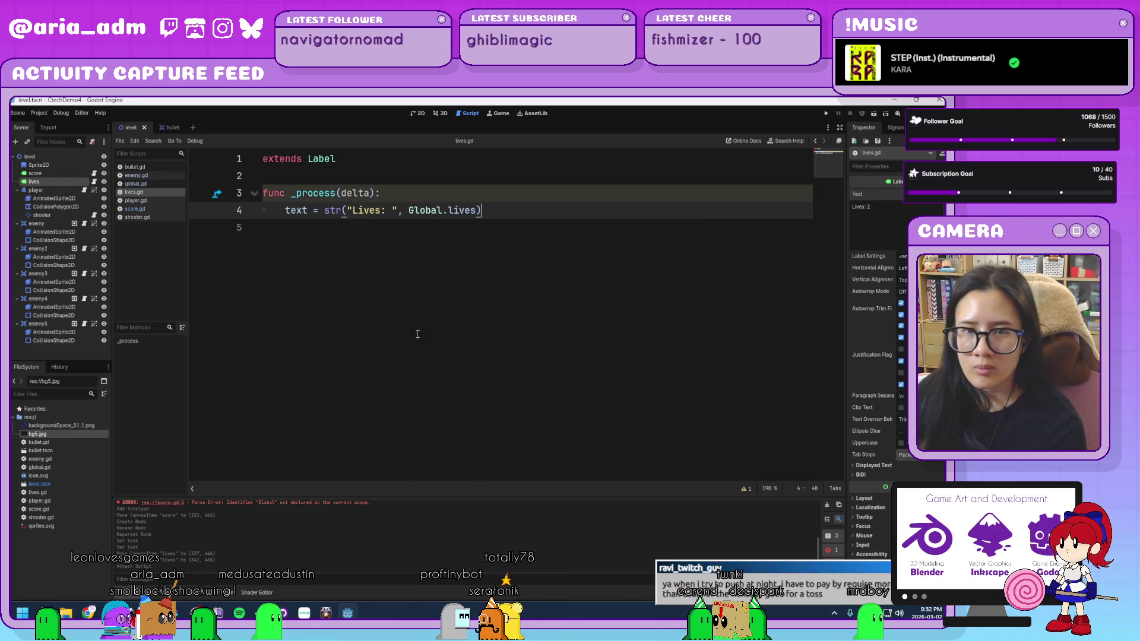
{"action": "key", "text": "Return"}
{"action": "key", "text": "ctrl+s"}
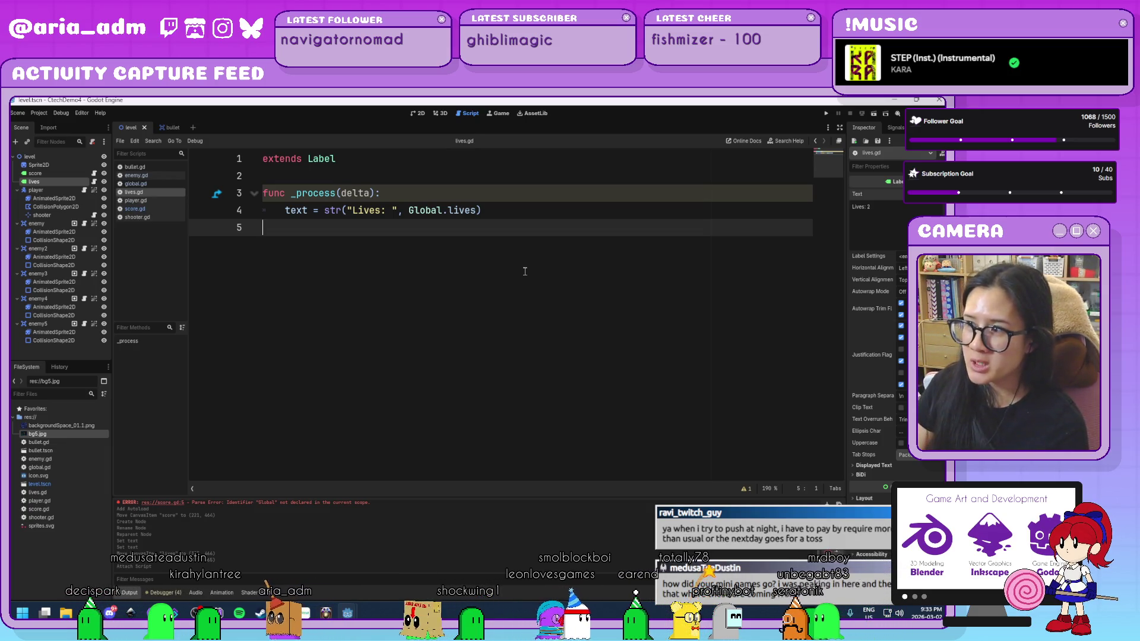
Step: Look over the level layout in the 2D view, then open the enemy node's enemy.gd script
{"action": "left_click", "coordinate": [597, 214]}
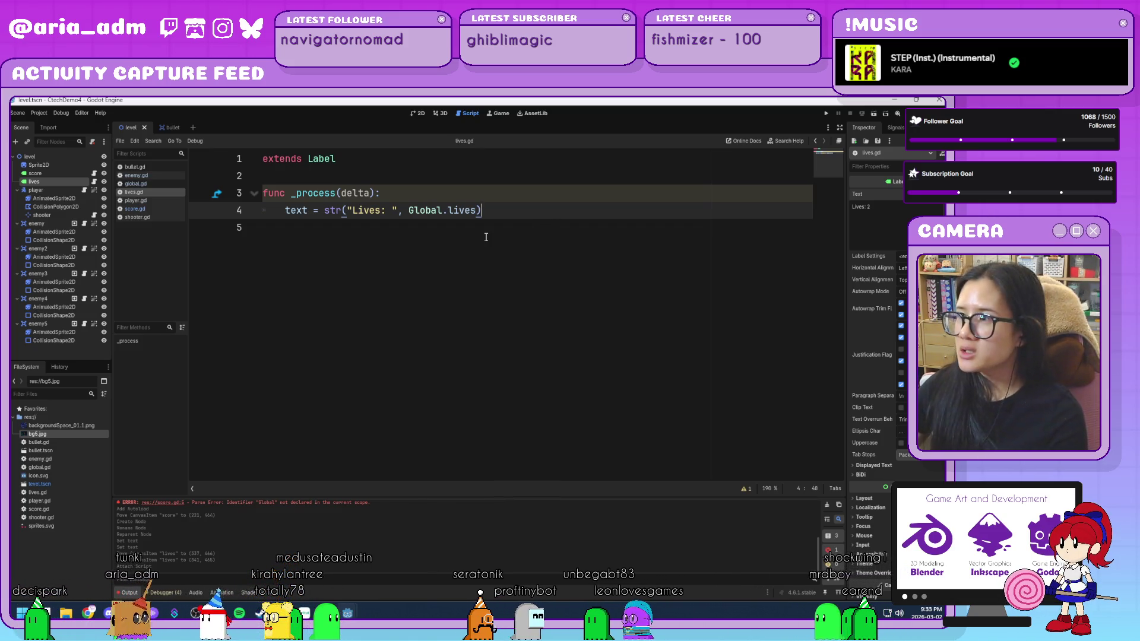
{"action": "left_click", "coordinate": [499, 305]}
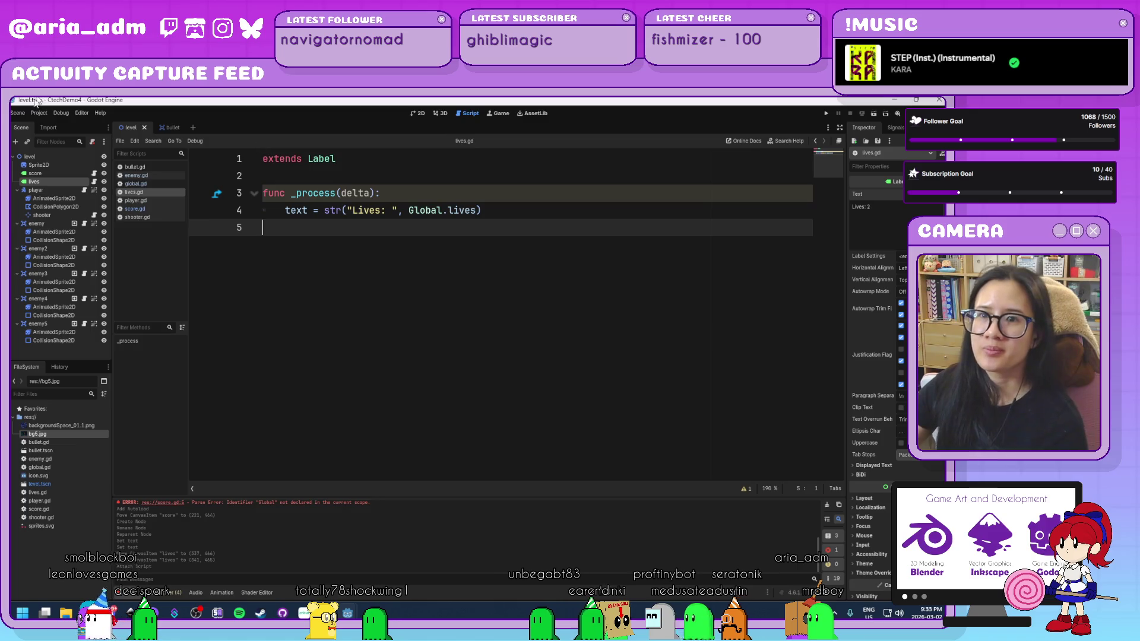
{"action": "left_click", "coordinate": [43, 114]}
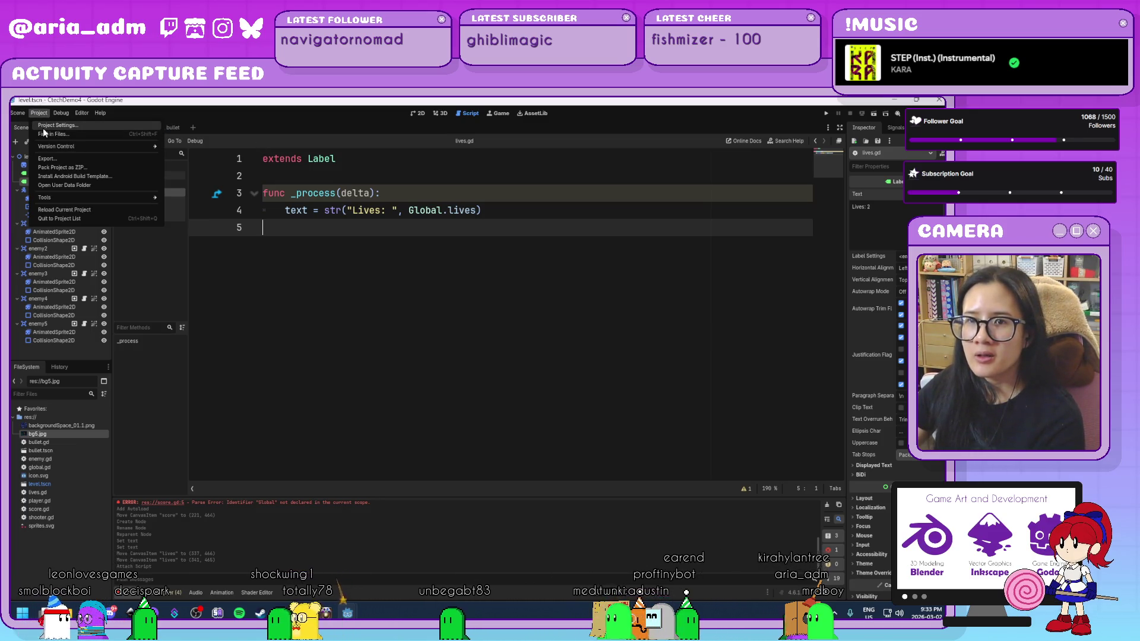
{"action": "left_click", "coordinate": [543, 302]}
{"action": "scroll", "coordinate": [356, 594], "scroll_direction": "down", "scroll_amount": 2}
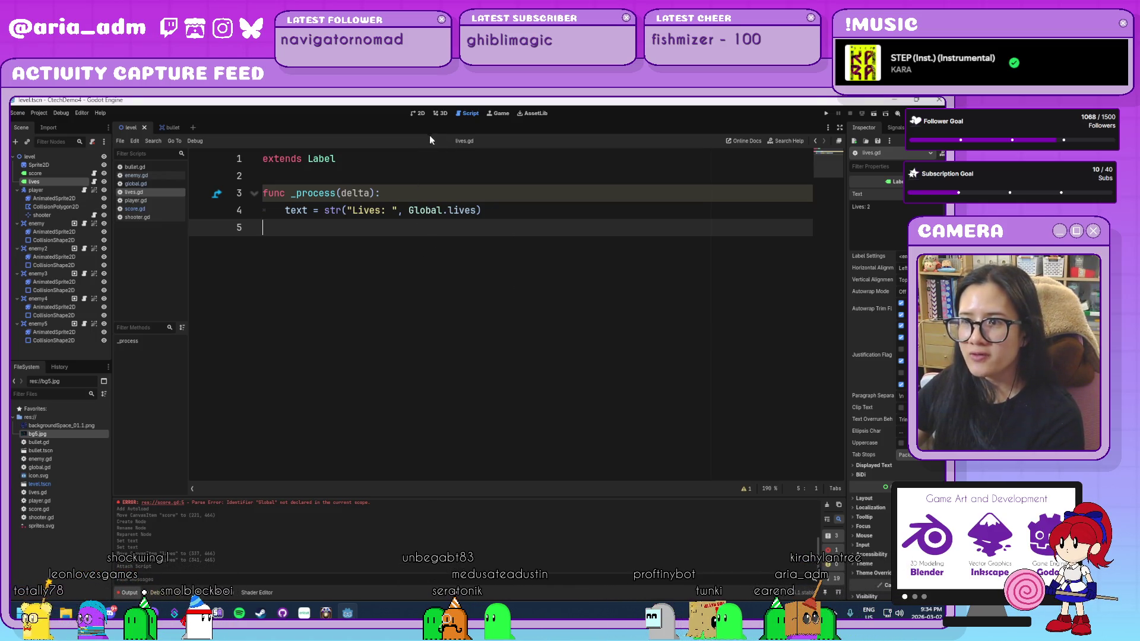
{"action": "left_click", "coordinate": [417, 113]}
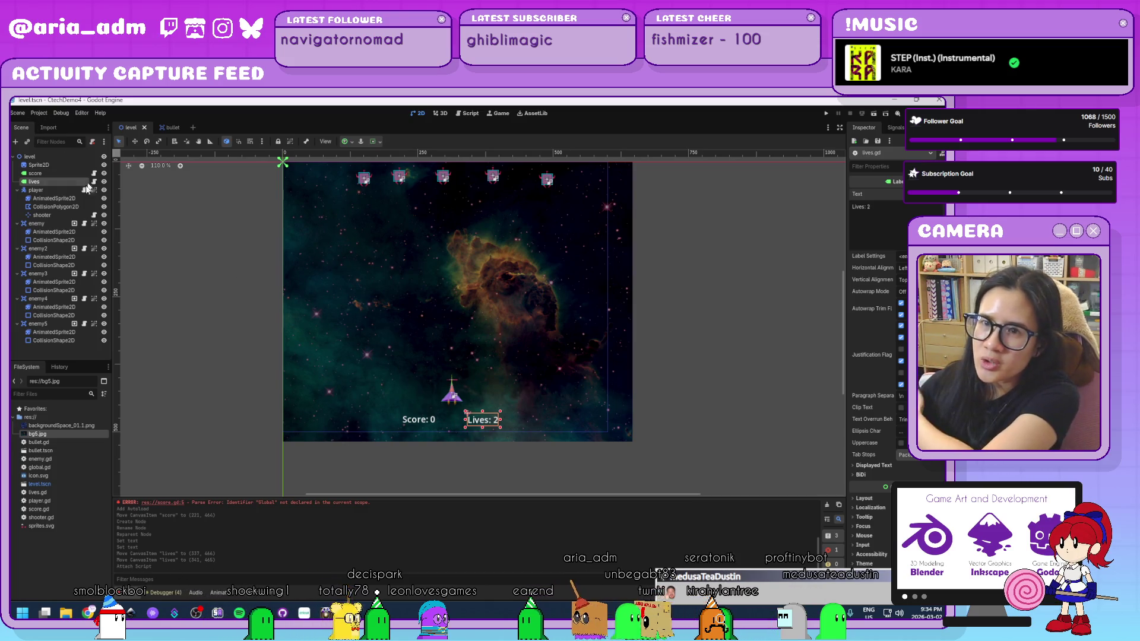
{"action": "left_click", "coordinate": [84, 224]}
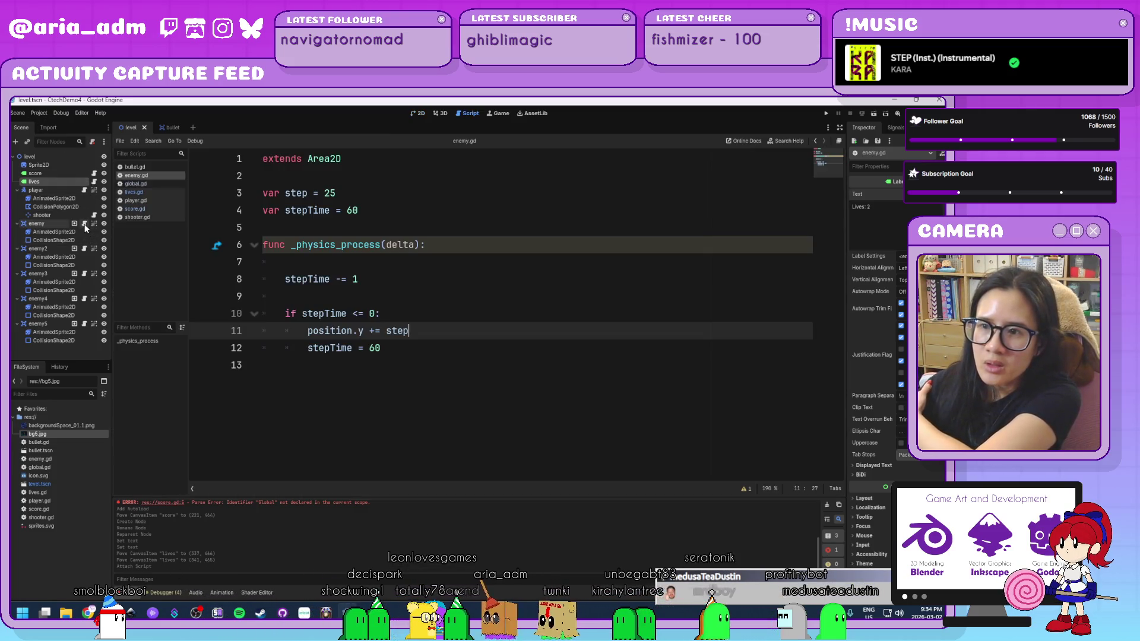
Step: In bullet.gd, add 'Global.score += 1' under the enemies hit check and save it
{"action": "left_click", "coordinate": [146, 167]}
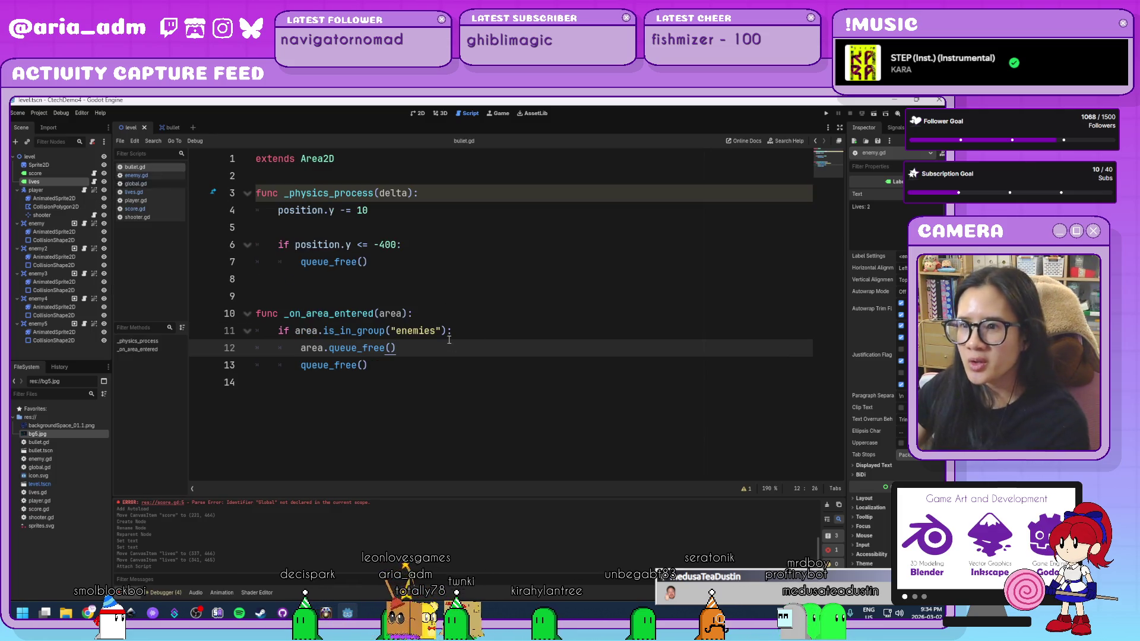
{"action": "left_click", "coordinate": [485, 331]}
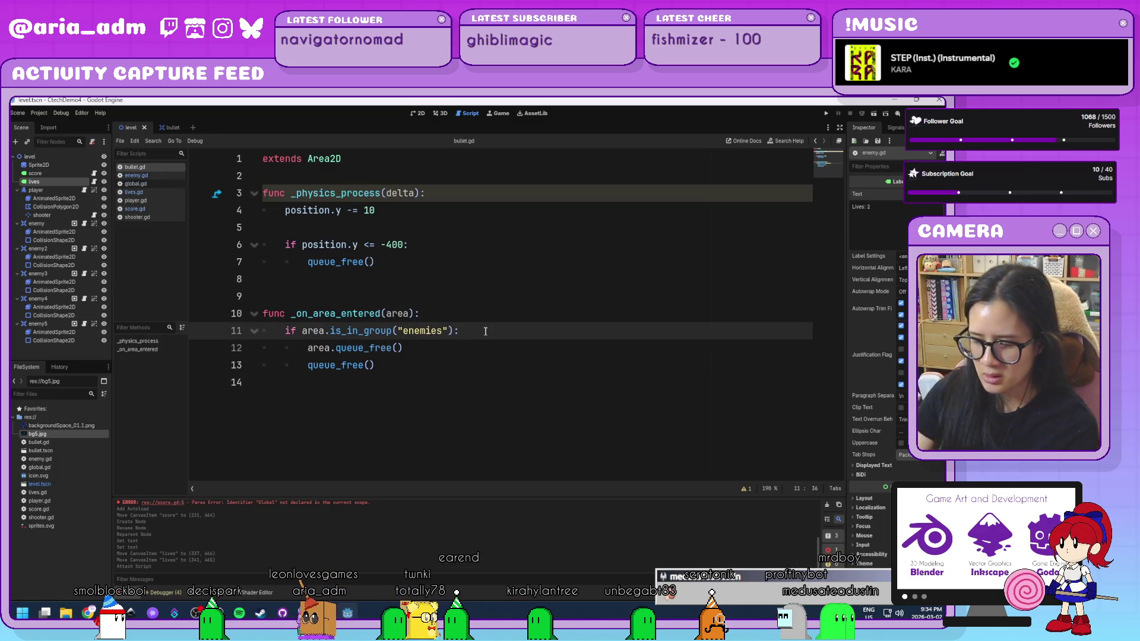
{"action": "key", "text": "Return"}
{"action": "type", "text": "sc"}
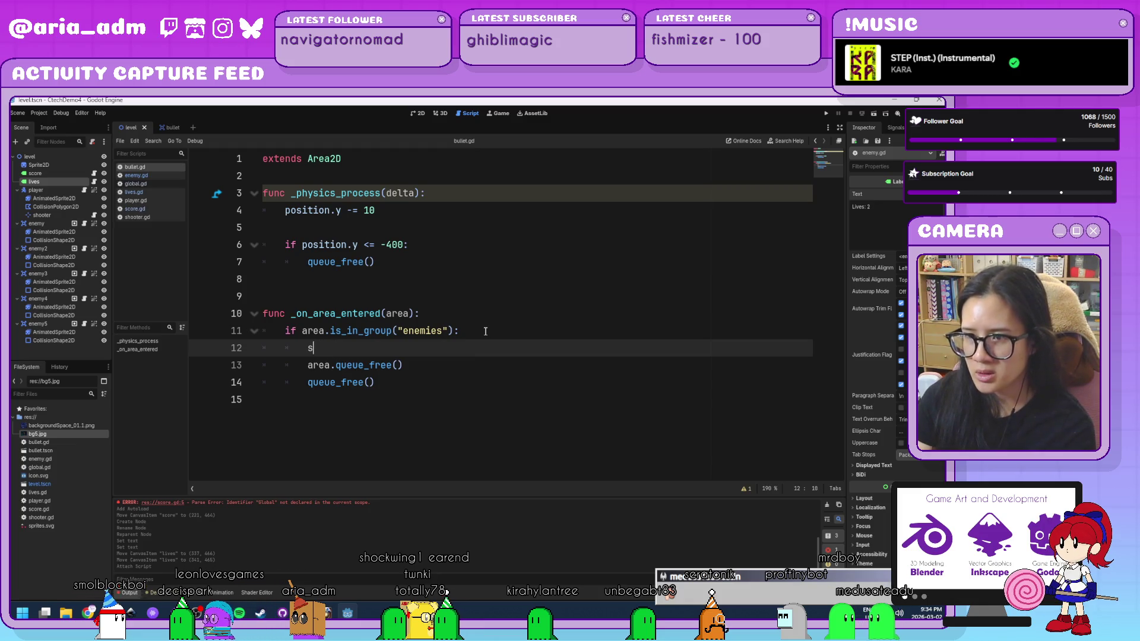
{"action": "key", "text": "BackSpace"}
{"action": "type", "text": "Global.score"}
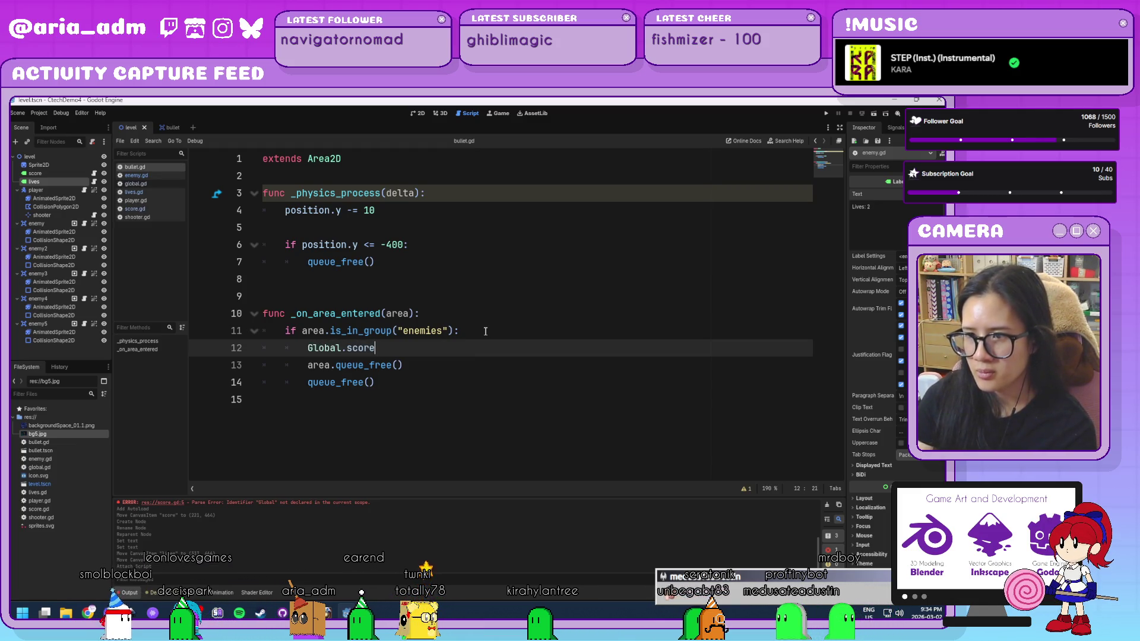
{"action": "type", "text": " += 1"}
{"action": "key", "text": "ctrl+s"}
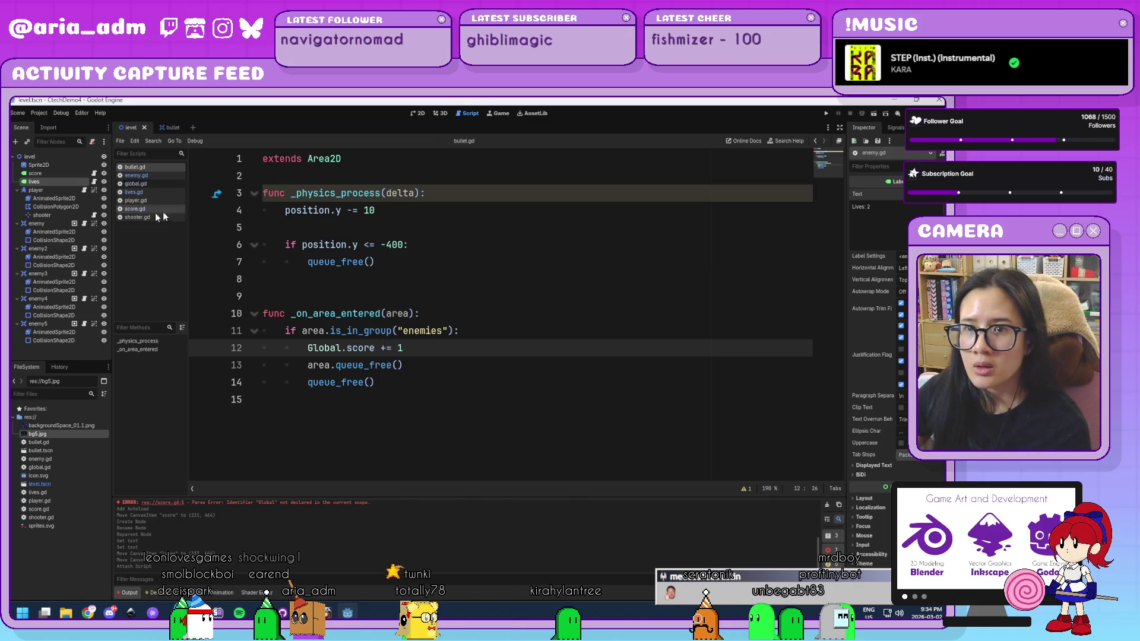
{"action": "left_click", "coordinate": [136, 175]}
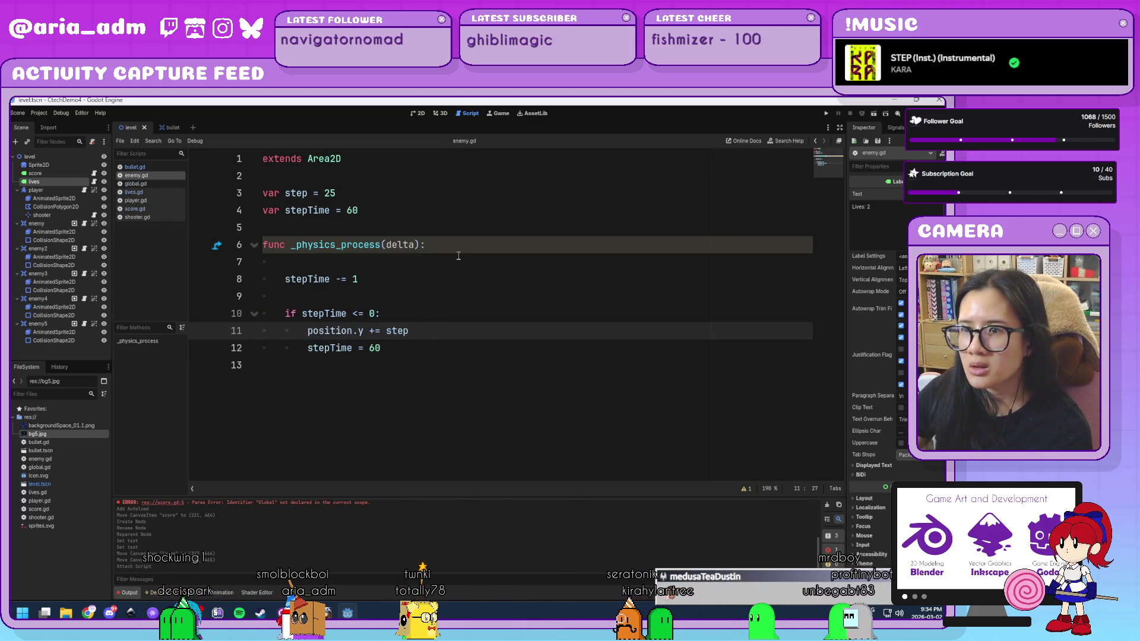
Step: Add 'if position.y > 600:' with an indented 'Global.lives -= 1' below enemy.gd's stepping block
{"action": "left_click", "coordinate": [458, 261]}
{"action": "left_click", "coordinate": [457, 297]}
{"action": "left_click", "coordinate": [453, 350]}
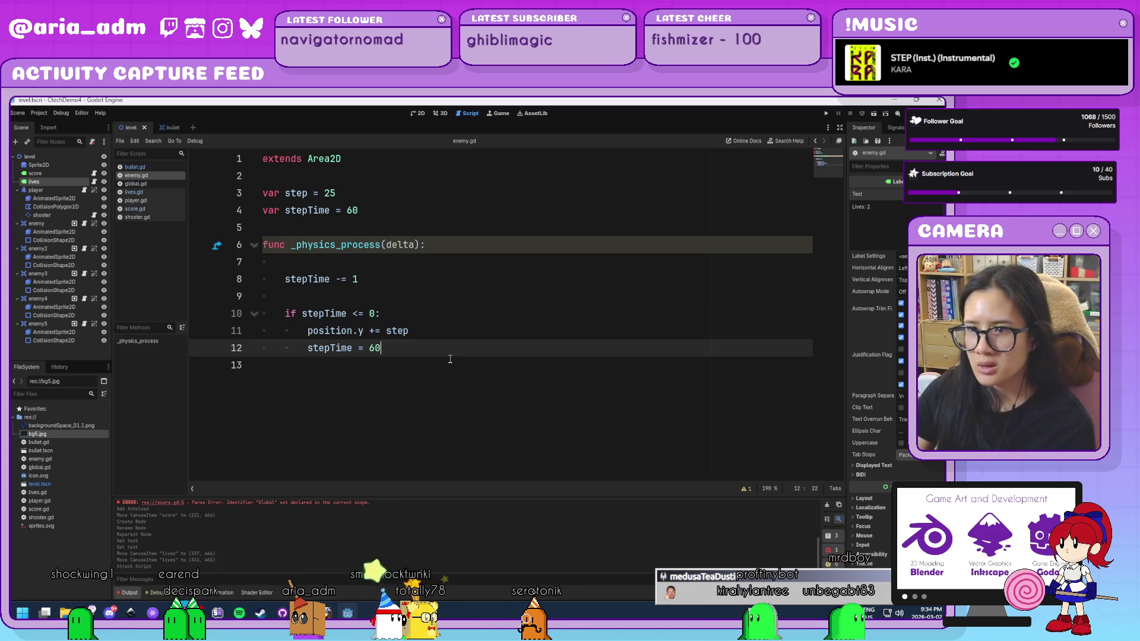
{"action": "key", "text": "Return"}
{"action": "key", "text": "Return"}
{"action": "type", "text": "if "}
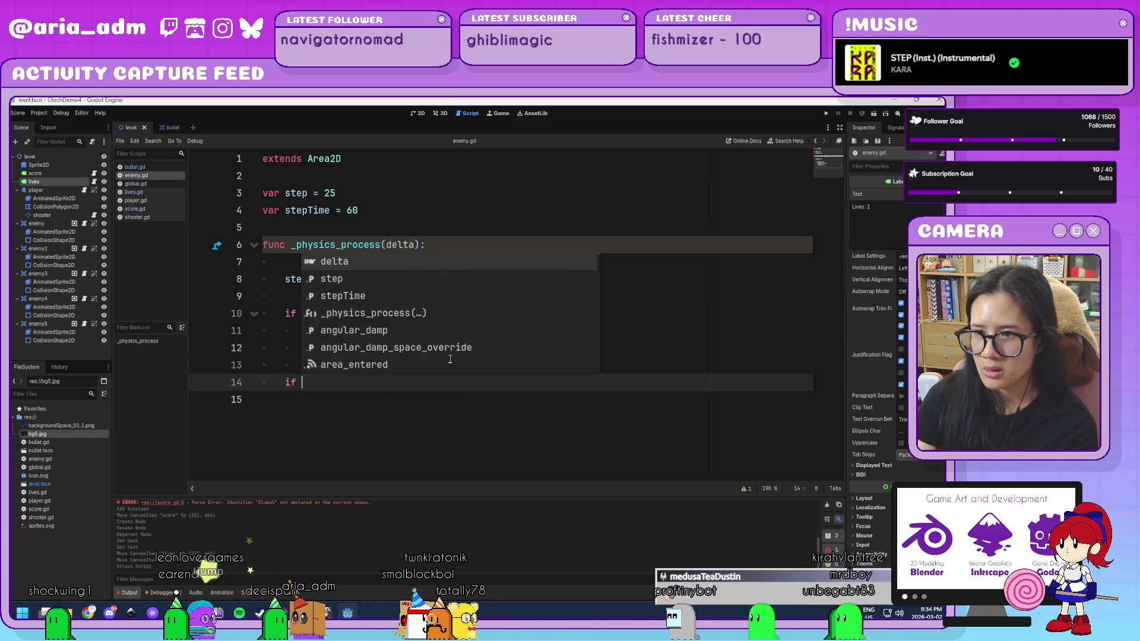
{"action": "type", "text": "position.y >"}
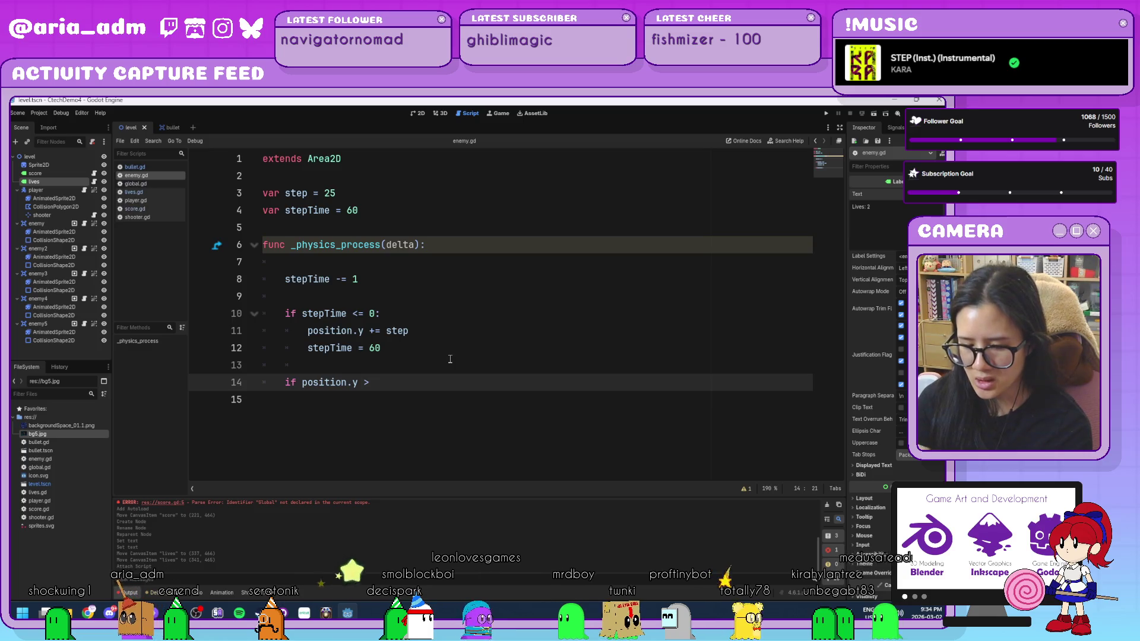
{"action": "type", "text": " 650"}
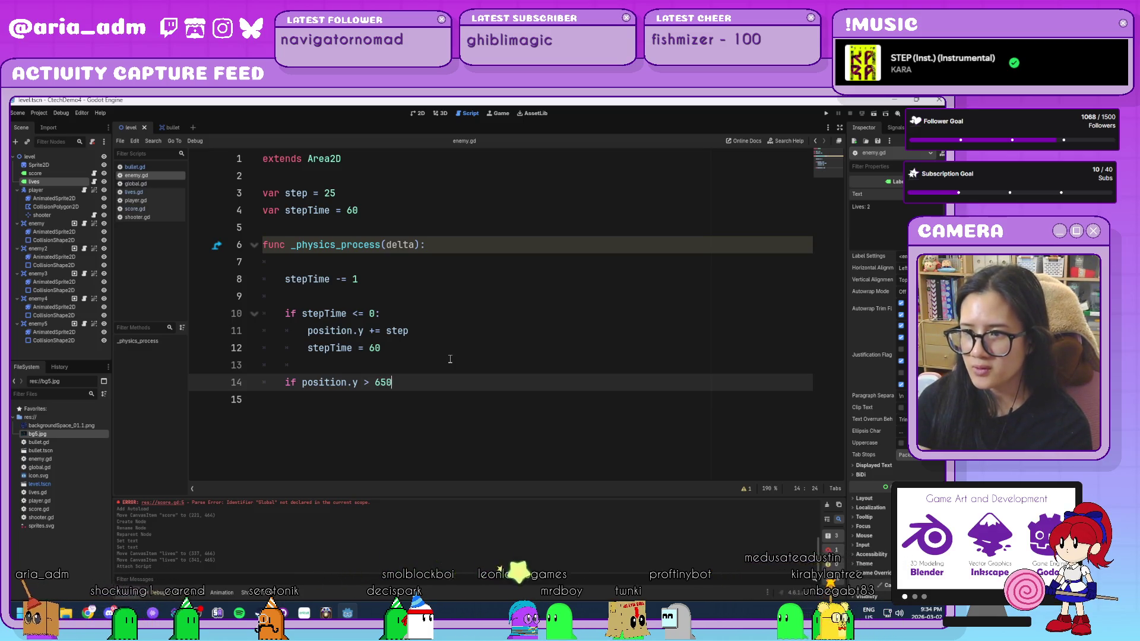
{"action": "key", "text": "BackSpace"}
{"action": "key", "text": "BackSpace"}
{"action": "type", "text": "00"}
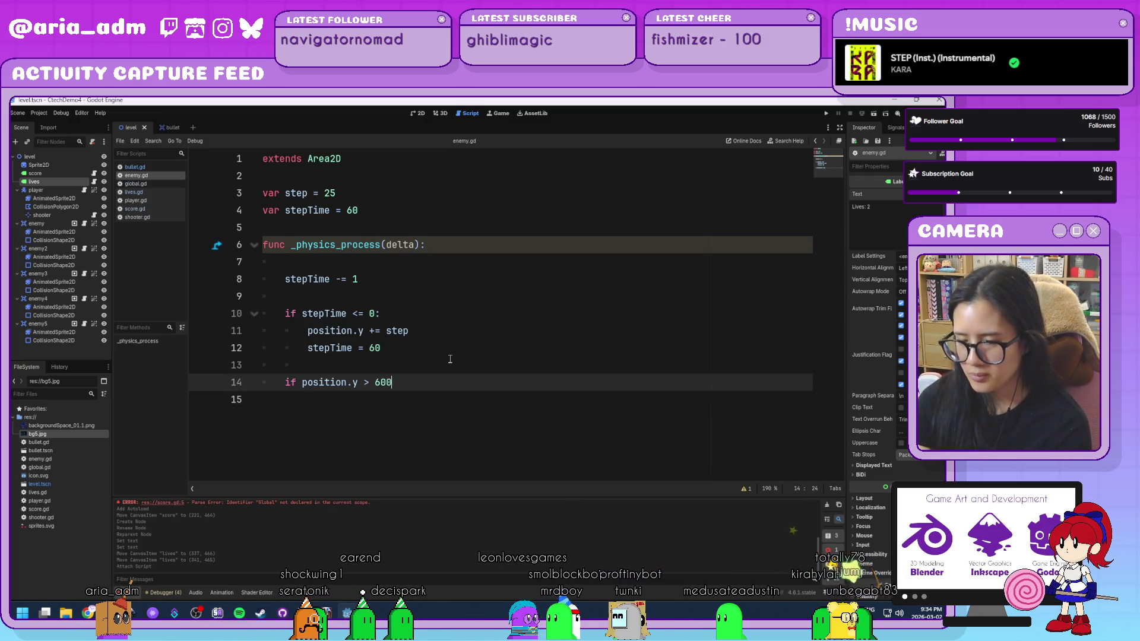
{"action": "type", "text": ":"}
{"action": "key", "text": "Return"}
{"action": "type", "text": "Global.lives"}
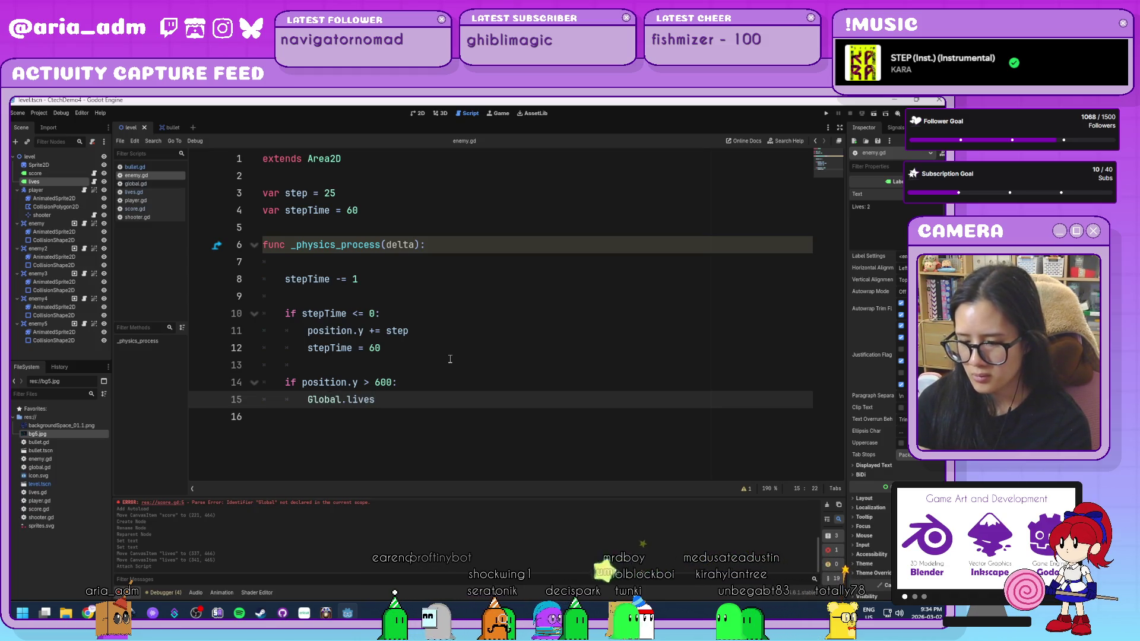
{"action": "type", "text": "="}
{"action": "key", "text": "BackSpace"}
{"action": "type", "text": "-= 1"}
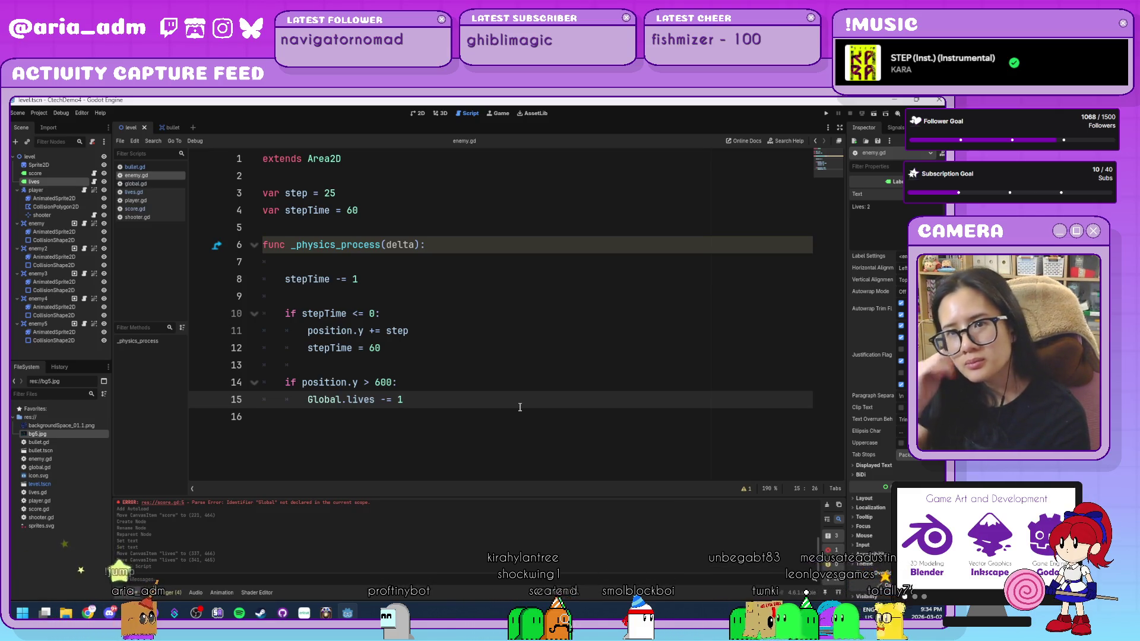
{"action": "left_click", "coordinate": [64, 250]}
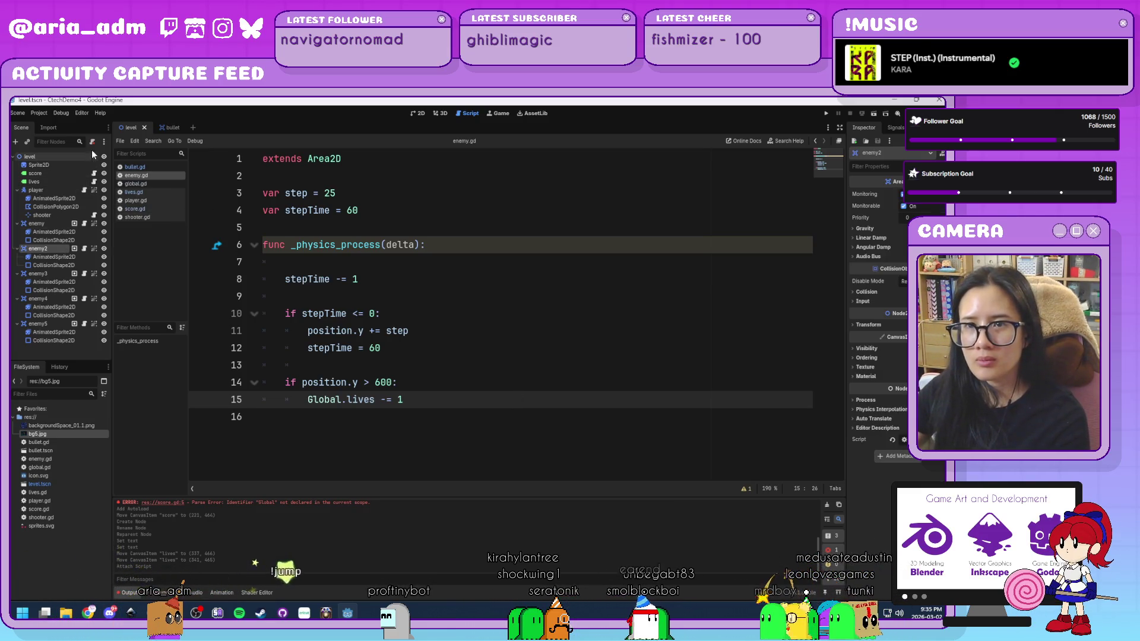
Step: Delete the enemy2, enemy3, enemy4 and enemy5 nodes from the level
{"action": "left_click", "coordinate": [92, 142]}
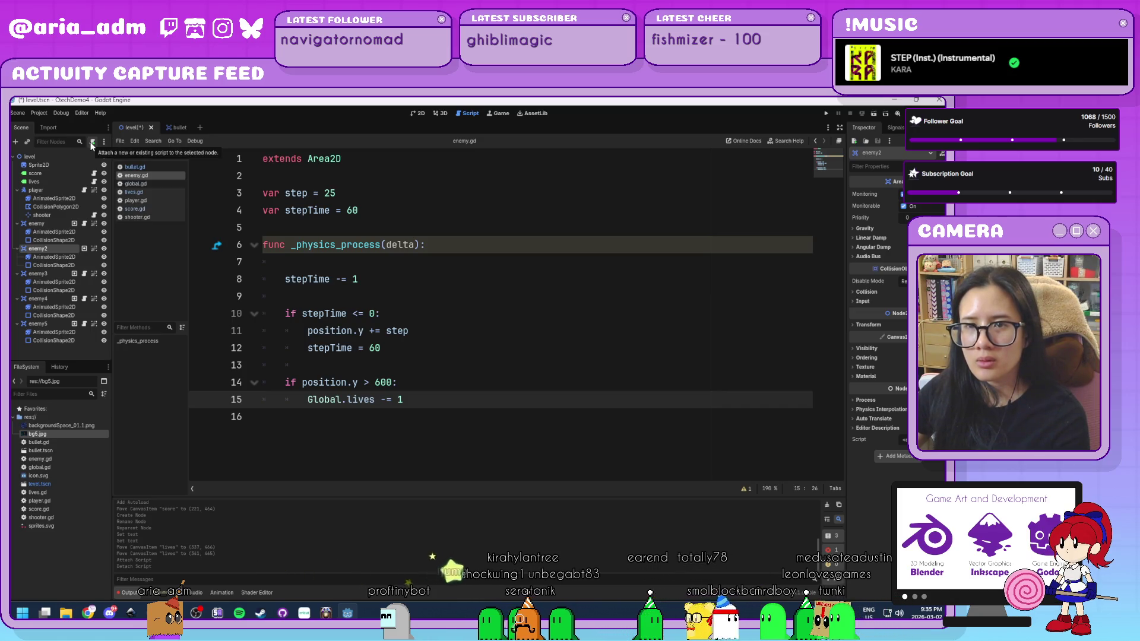
{"action": "key", "text": "Delete"}
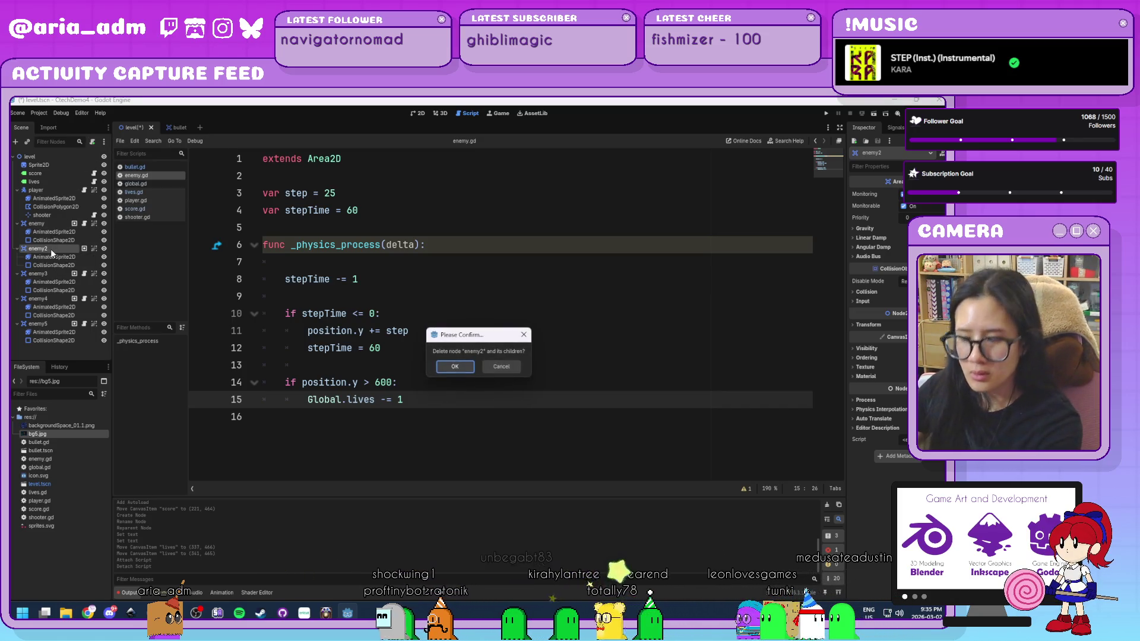
{"action": "key", "text": "Return"}
{"action": "key", "text": "Delete"}
{"action": "key", "text": "Return"}
{"action": "key", "text": "Delete"}
{"action": "key", "text": "Return"}
{"action": "key", "text": "Delete"}
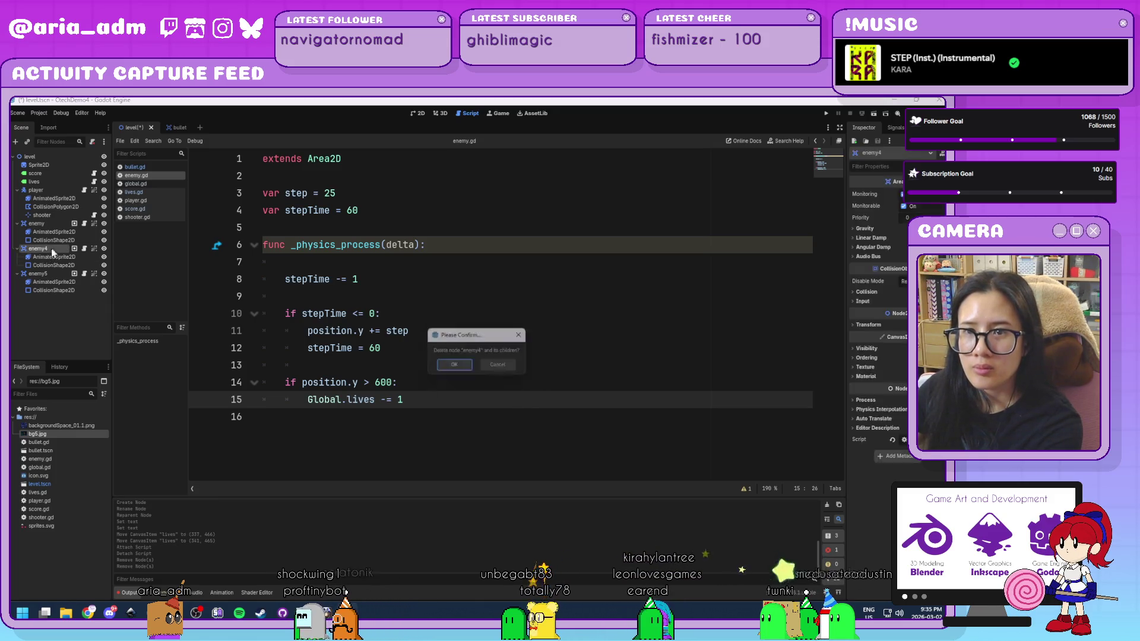
{"action": "key", "text": "Return"}
{"action": "key", "text": "Delete"}
Step: Connect the enemy's body_entered signal to a new _on_body_entered function in enemy.gd
{"action": "left_click", "coordinate": [55, 226]}
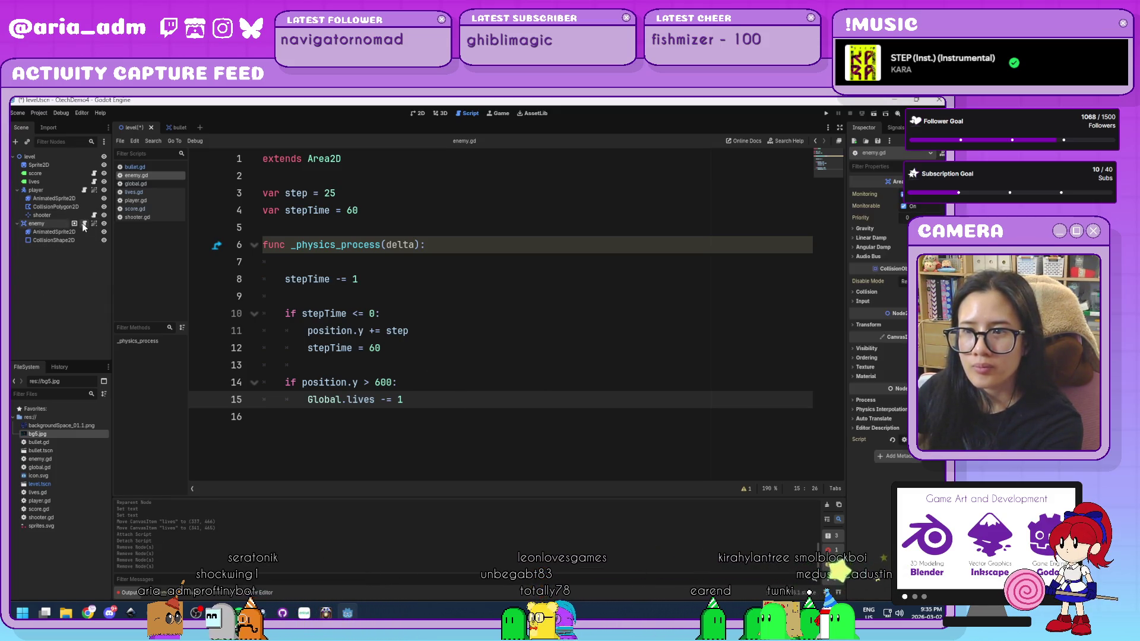
{"action": "left_click", "coordinate": [893, 128]}
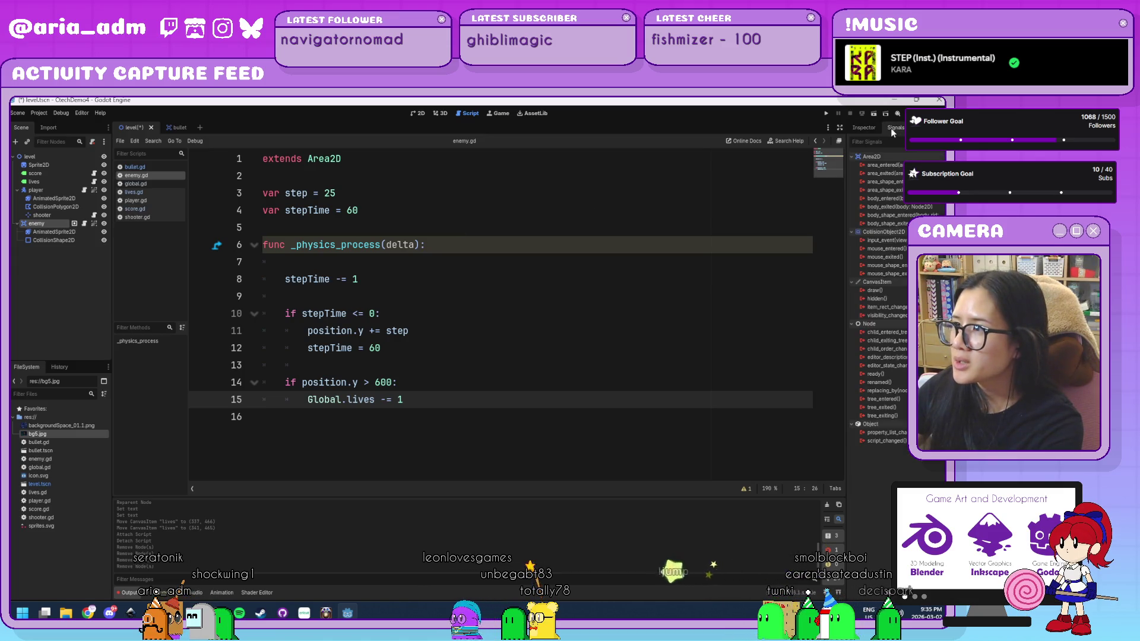
{"action": "double_click", "coordinate": [888, 199]}
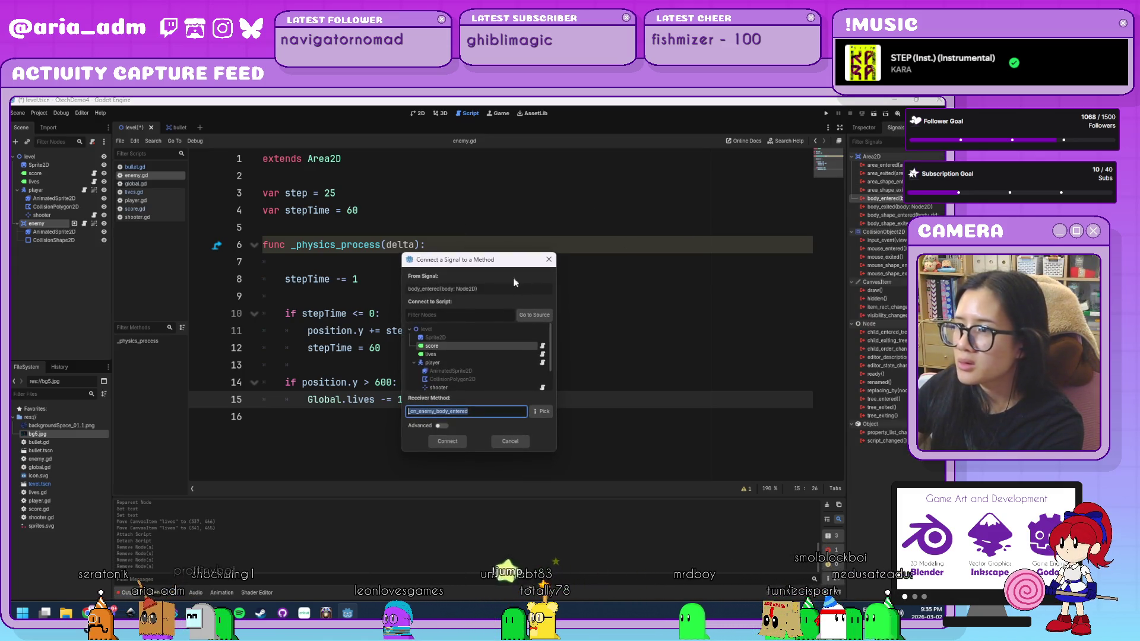
{"action": "left_click", "coordinate": [458, 440]}
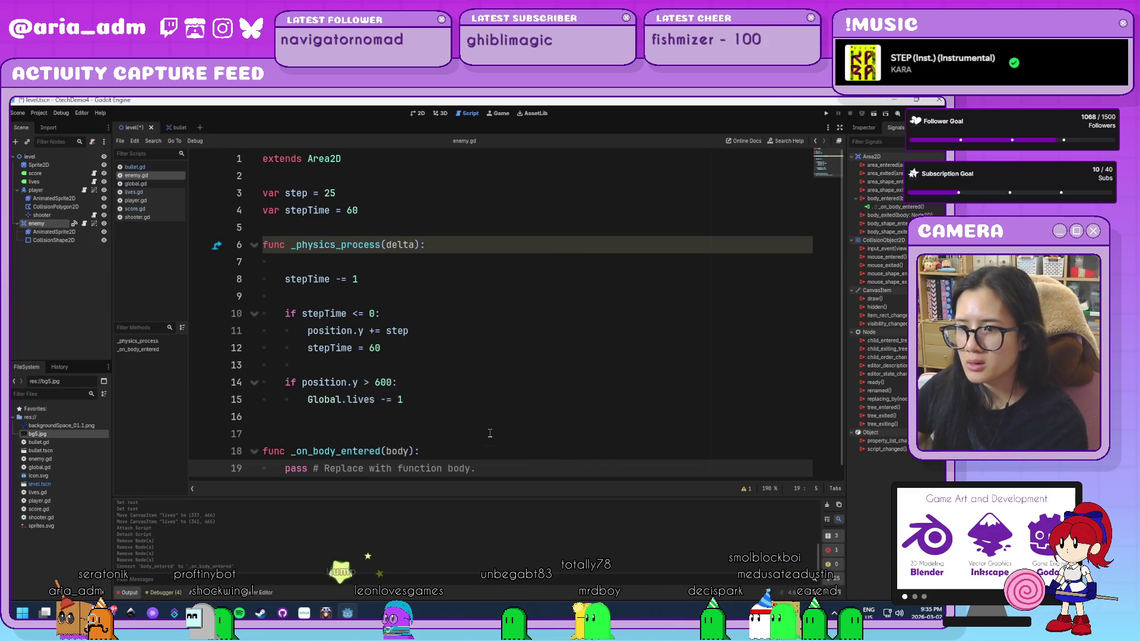
Step: Replace the stub's pass with if body.name == "player": Global.lives -= 1 and queue_free()
{"action": "left_click", "coordinate": [283, 469]}
{"action": "triple_click", "coordinate": [283, 454]}
{"action": "type", "text": "if"}
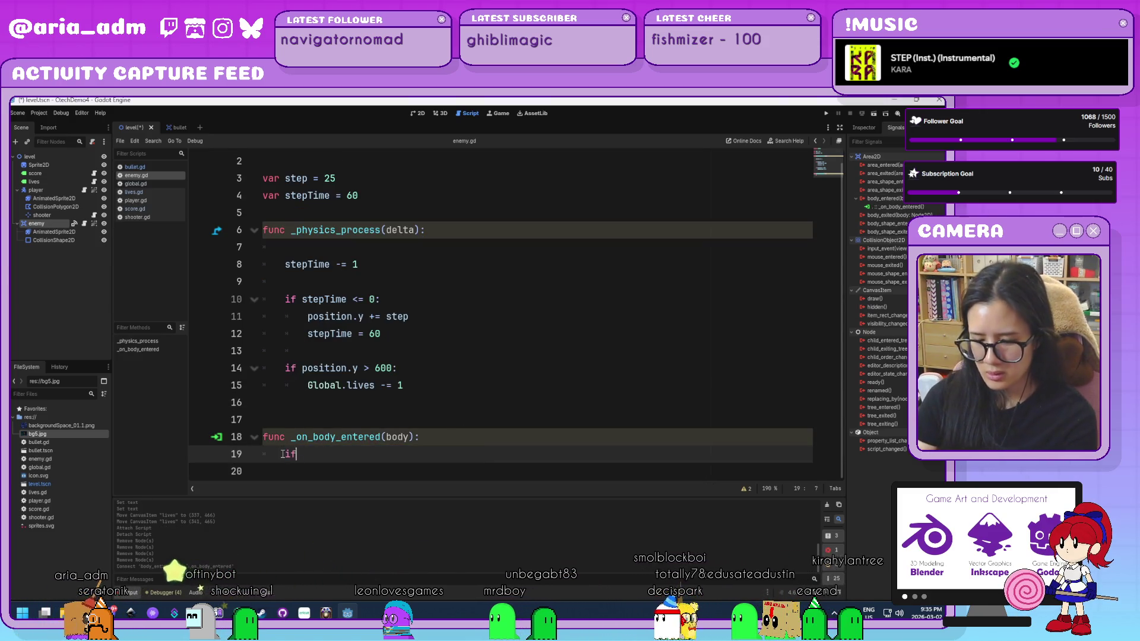
{"action": "type", "text": " body.nam"}
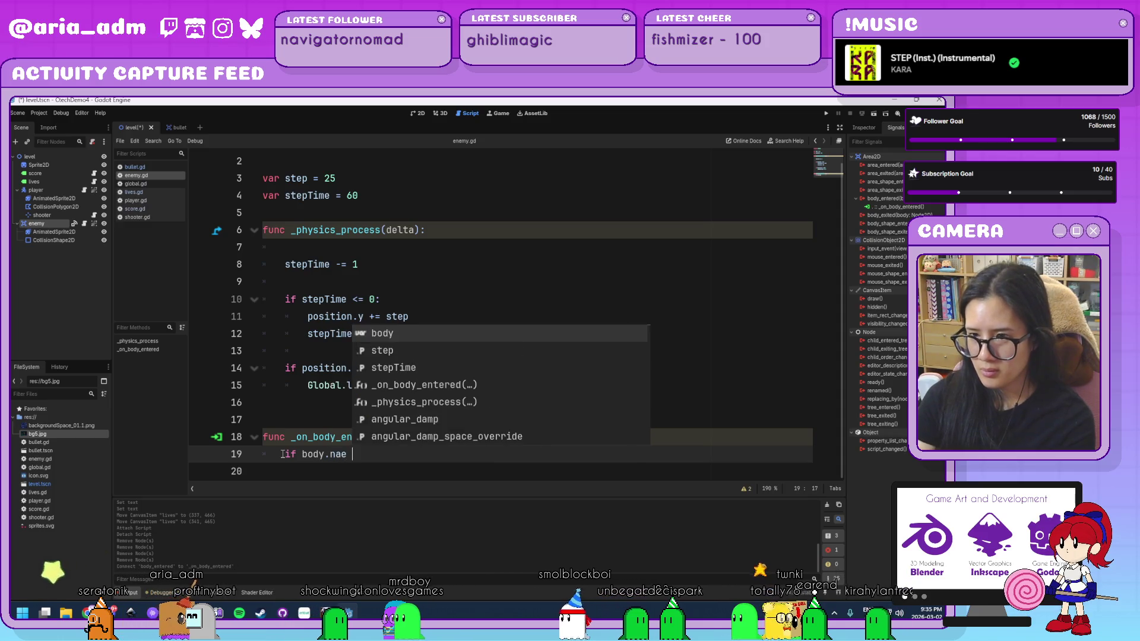
{"action": "type", "text": "e == \"player"}
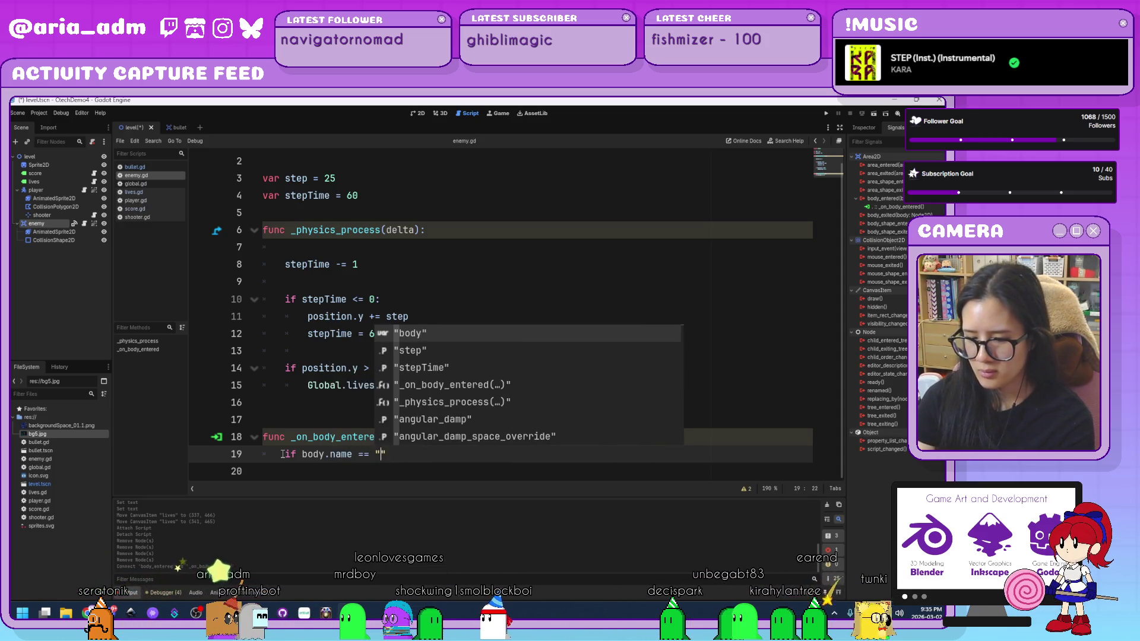
{"action": "key", "text": "Escape"}
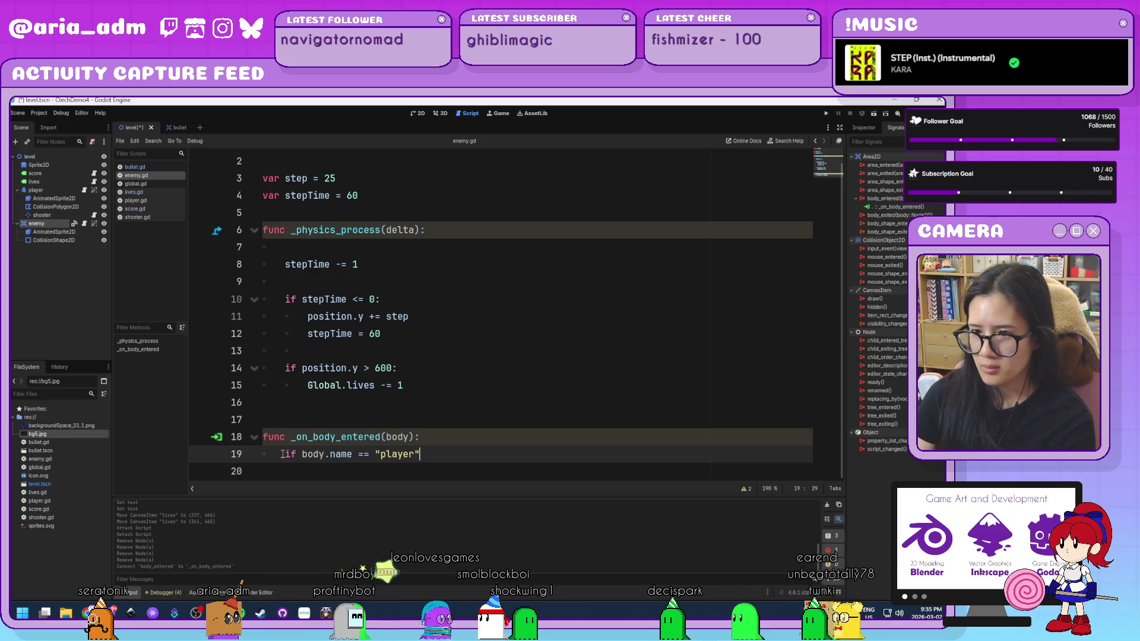
{"action": "type", "text": ":"}
{"action": "key", "text": "Return"}
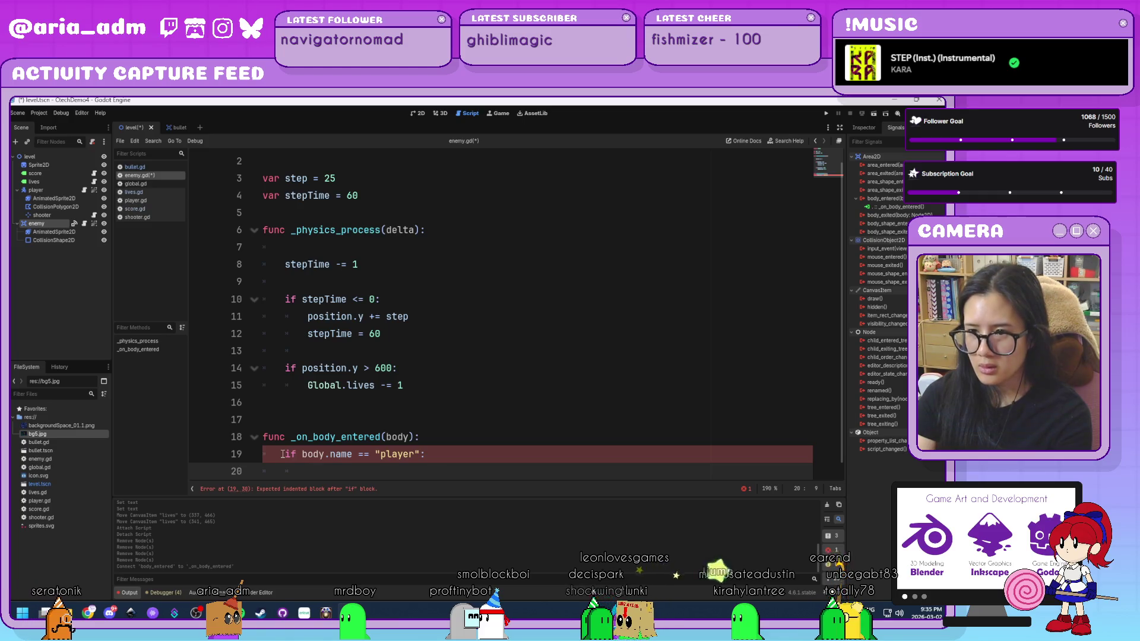
{"action": "type", "text": "qu"}
{"action": "key", "text": "BackSpace"}
{"action": "key", "text": "BackSpace"}
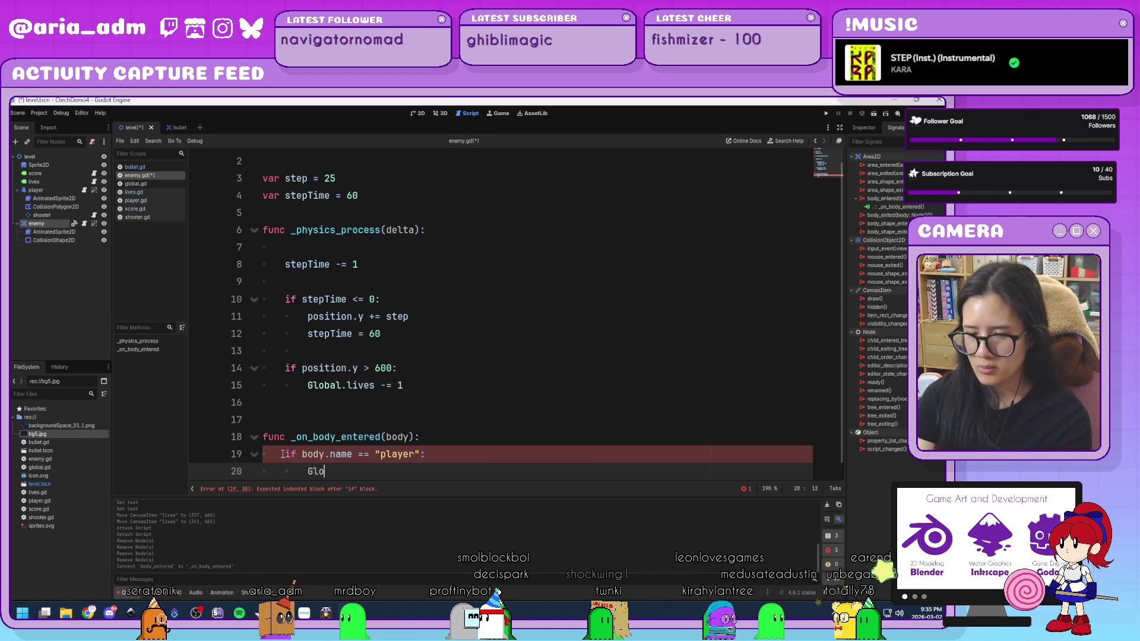
{"action": "type", "text": "bal.lives -= 1"}
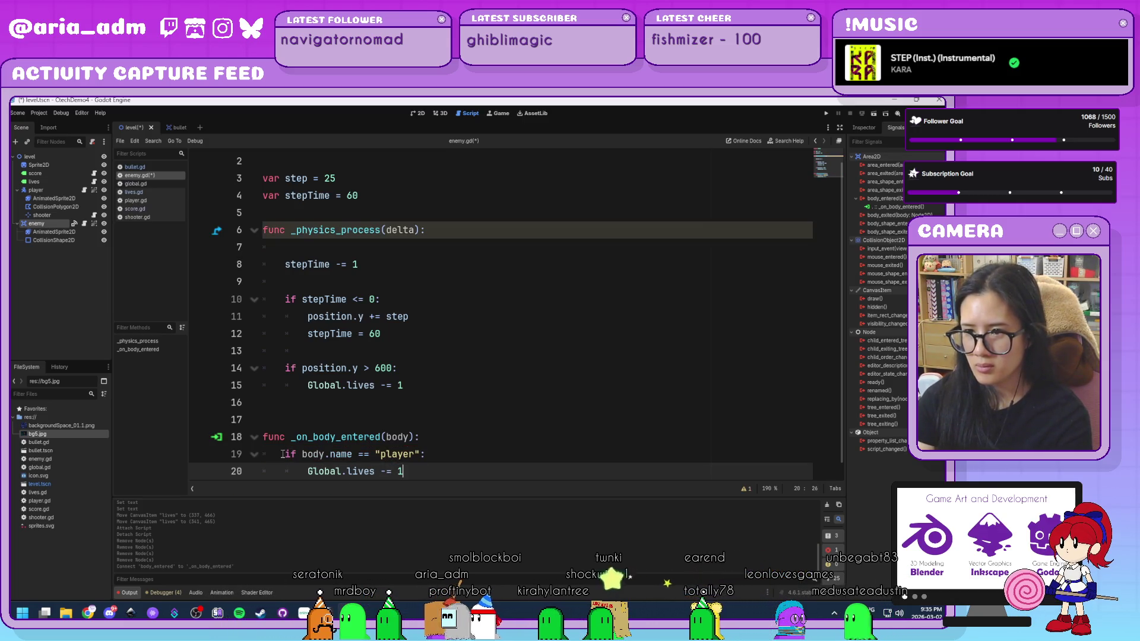
{"action": "key", "text": "Return"}
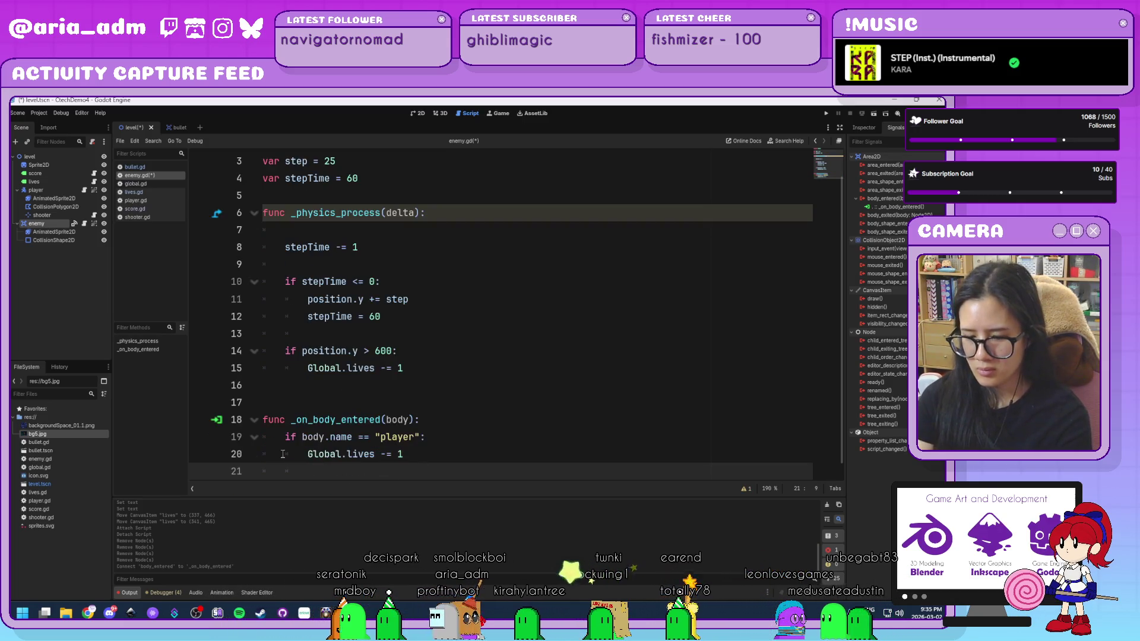
{"action": "type", "text": "queue_g"}
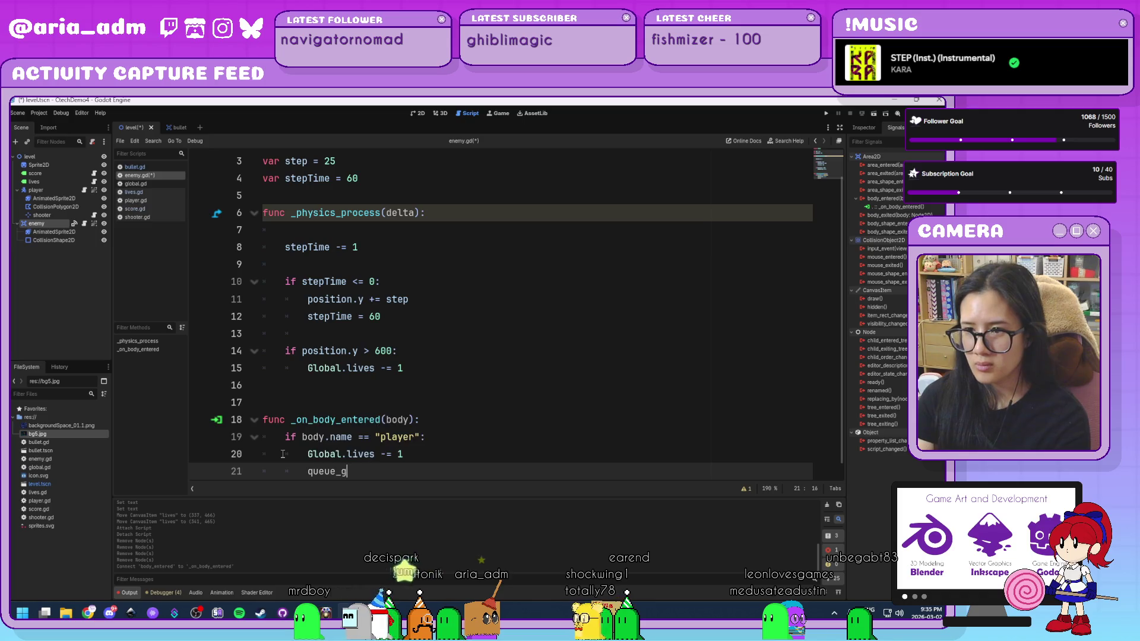
{"action": "key", "text": "BackSpace"}
{"action": "type", "text": "free"}
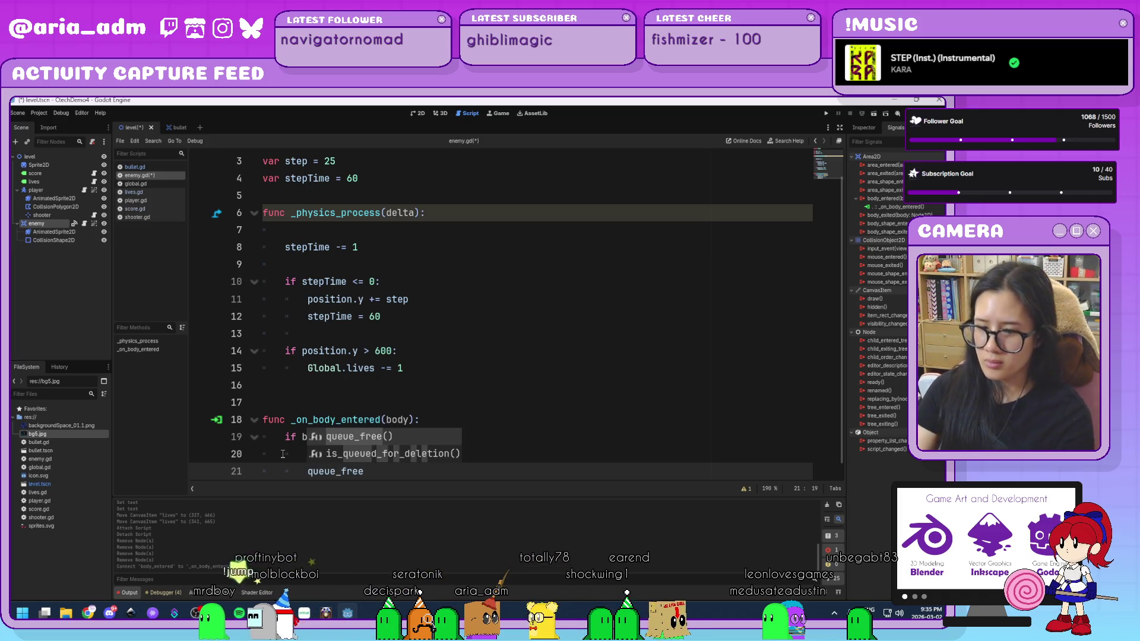
{"action": "key", "text": "Return"}
Step: Add queue_free() under the y > 600 lives decrement and save enemy.gd
{"action": "left_click", "coordinate": [422, 365]}
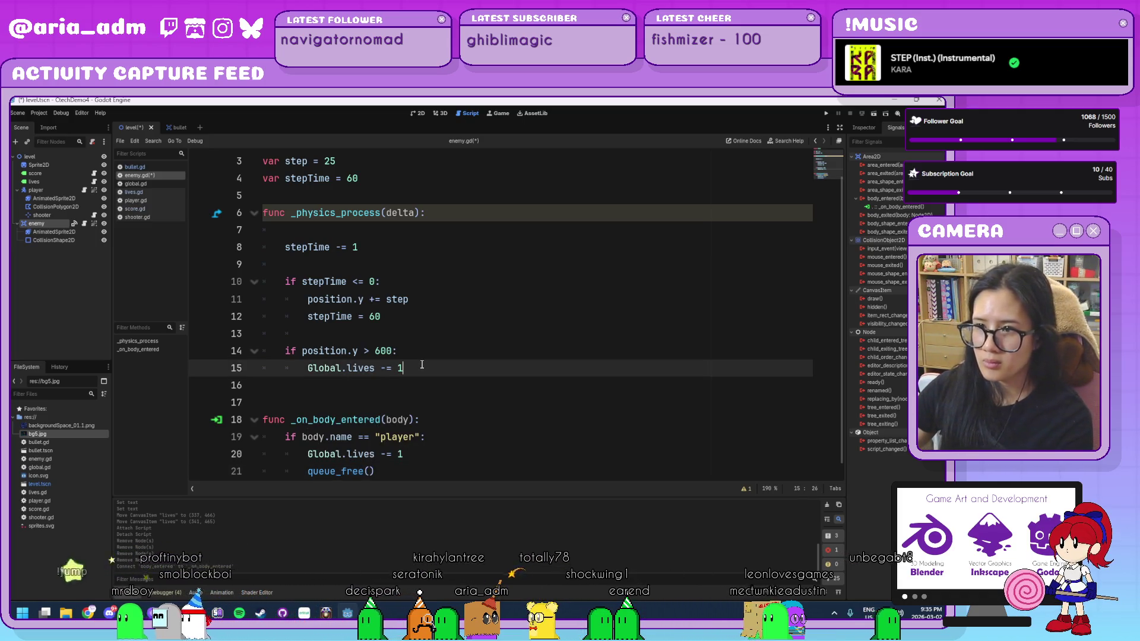
{"action": "key", "text": "Return"}
{"action": "type", "text": "queue"}
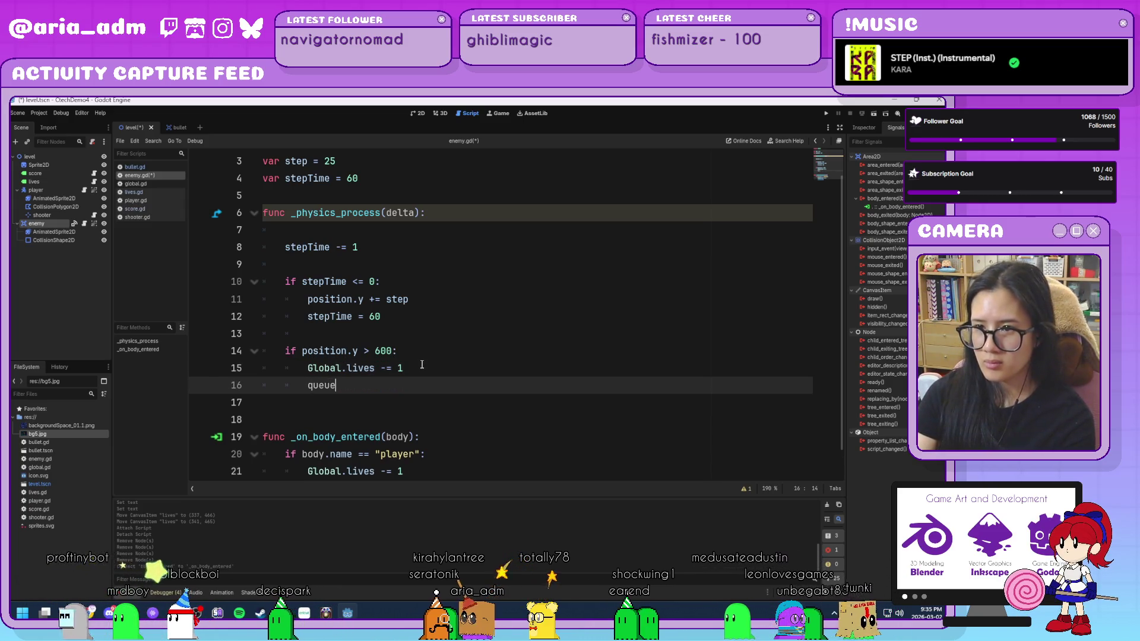
{"action": "type", "text": "_free"}
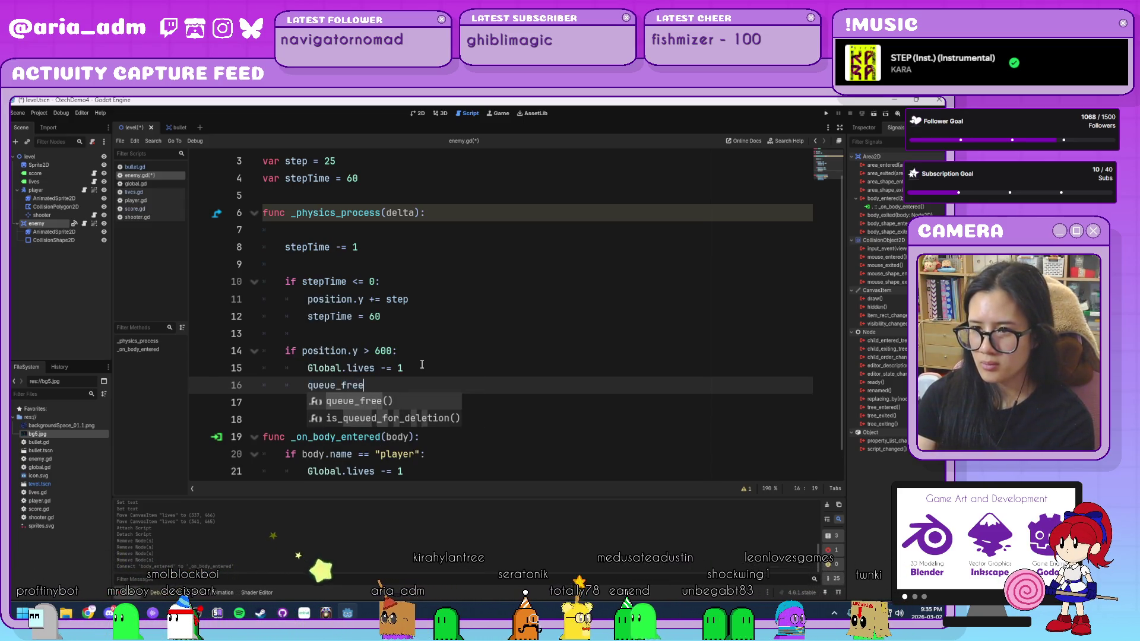
{"action": "key", "text": "Return"}
{"action": "key", "text": "ctrl+s"}
{"action": "key", "text": "Down"}
{"action": "key", "text": "Down"}
{"action": "scroll", "coordinate": [521, 423], "scroll_direction": "down", "scroll_amount": 1}
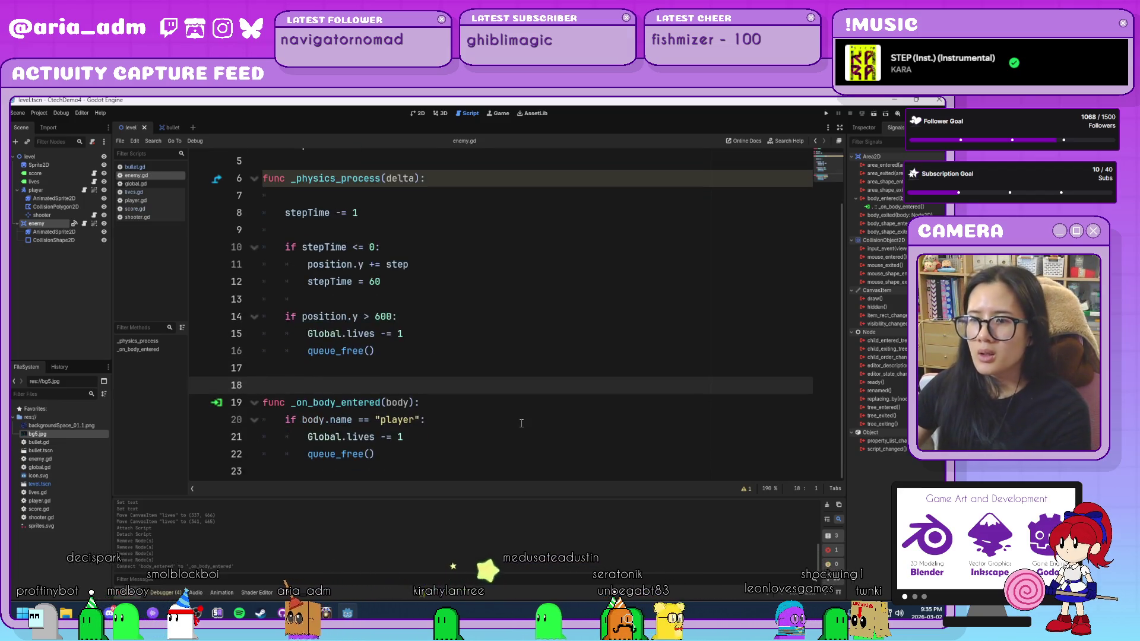
{"action": "scroll", "coordinate": [521, 424], "scroll_direction": "up", "scroll_amount": 2}
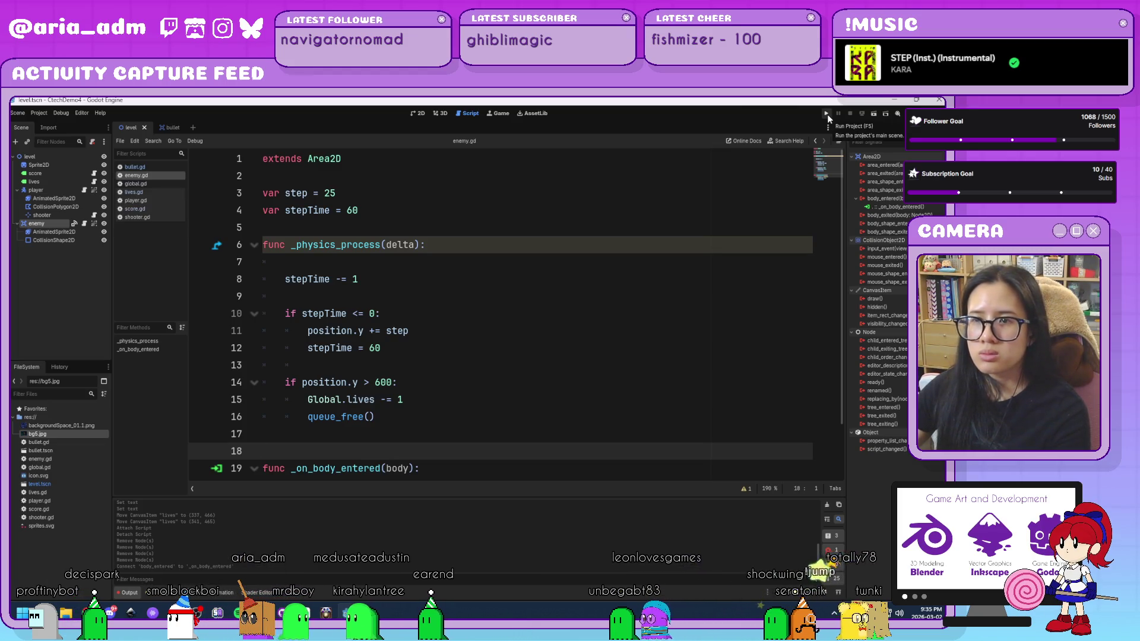
Step: In global.gd, add _process with if lives <= 0: setting lives = 2 and score = 0
{"action": "left_click", "coordinate": [142, 183]}
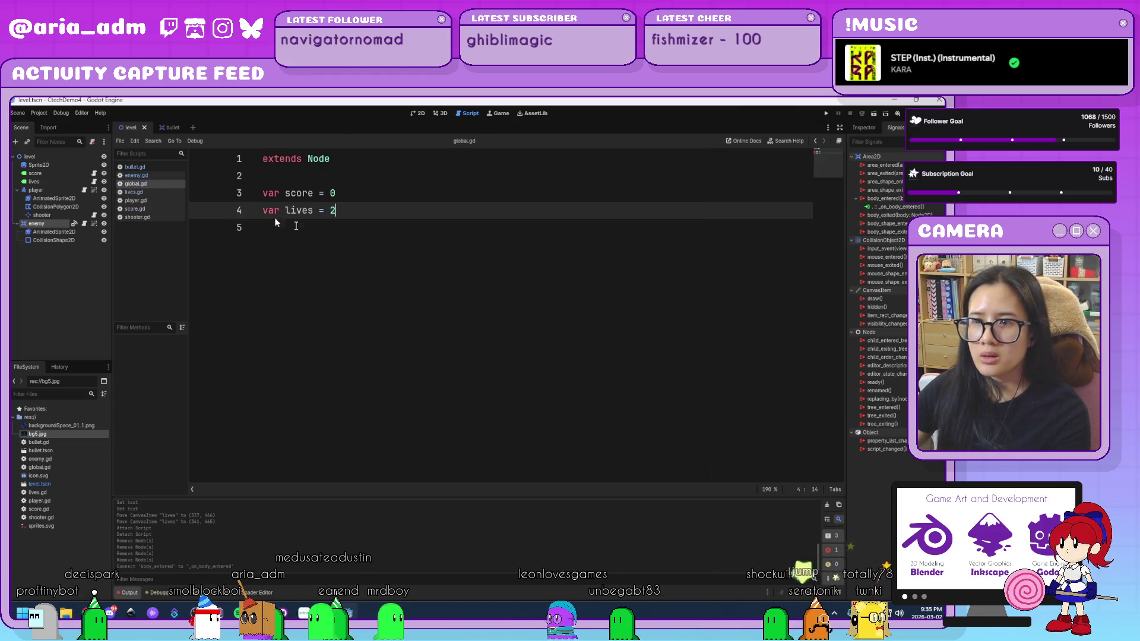
{"action": "left_click", "coordinate": [400, 248]}
{"action": "key", "text": "Return"}
{"action": "key", "text": "Return"}
{"action": "type", "text": "func"}
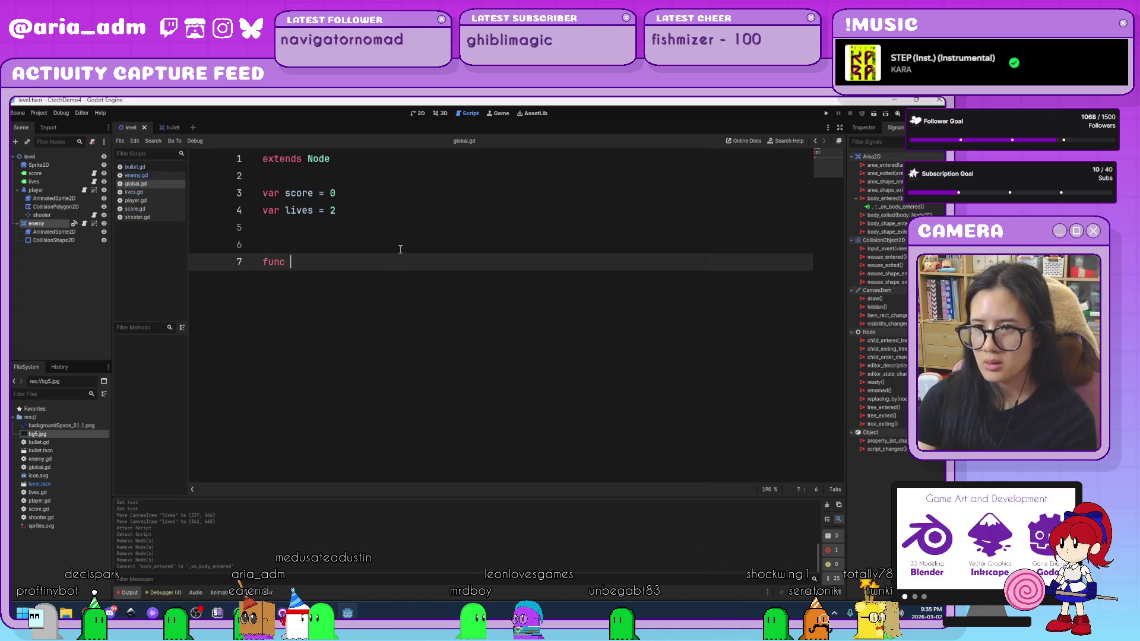
{"action": "type", "text": "_pro"}
{"action": "key", "text": "Return"}
{"action": "key", "text": "Return"}
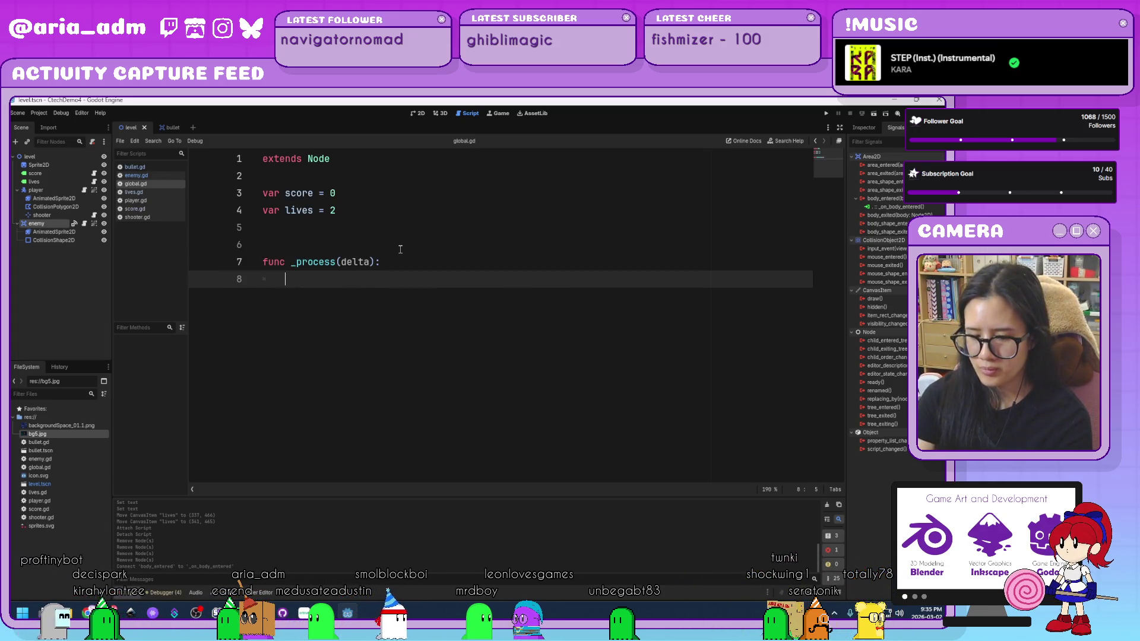
{"action": "type", "text": "if lives "}
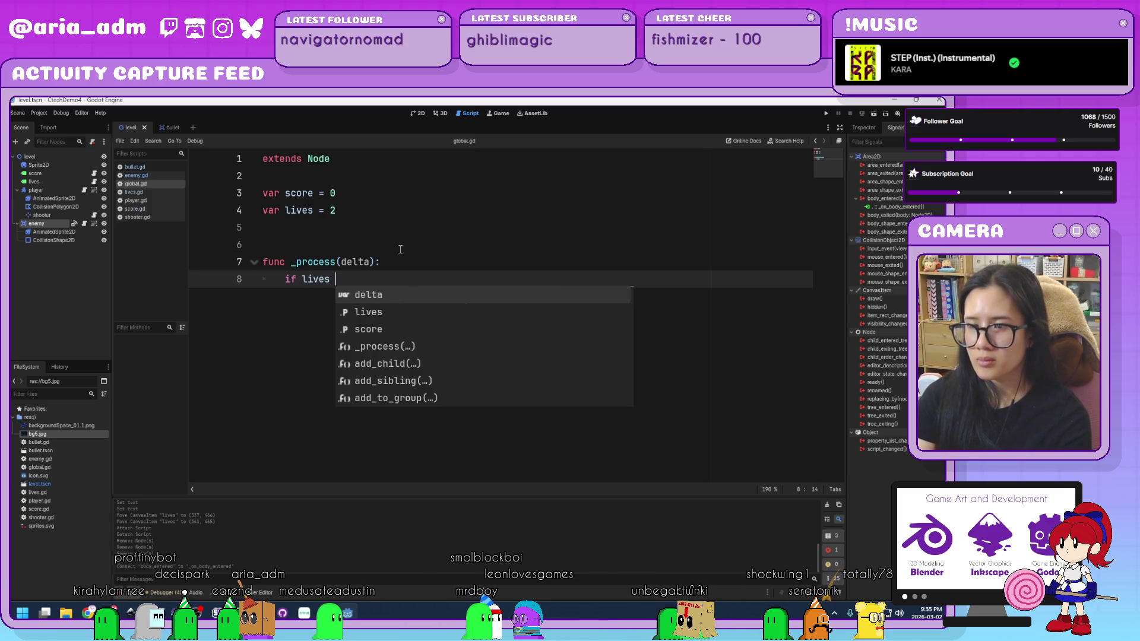
{"action": "type", "text": "<= 0:"}
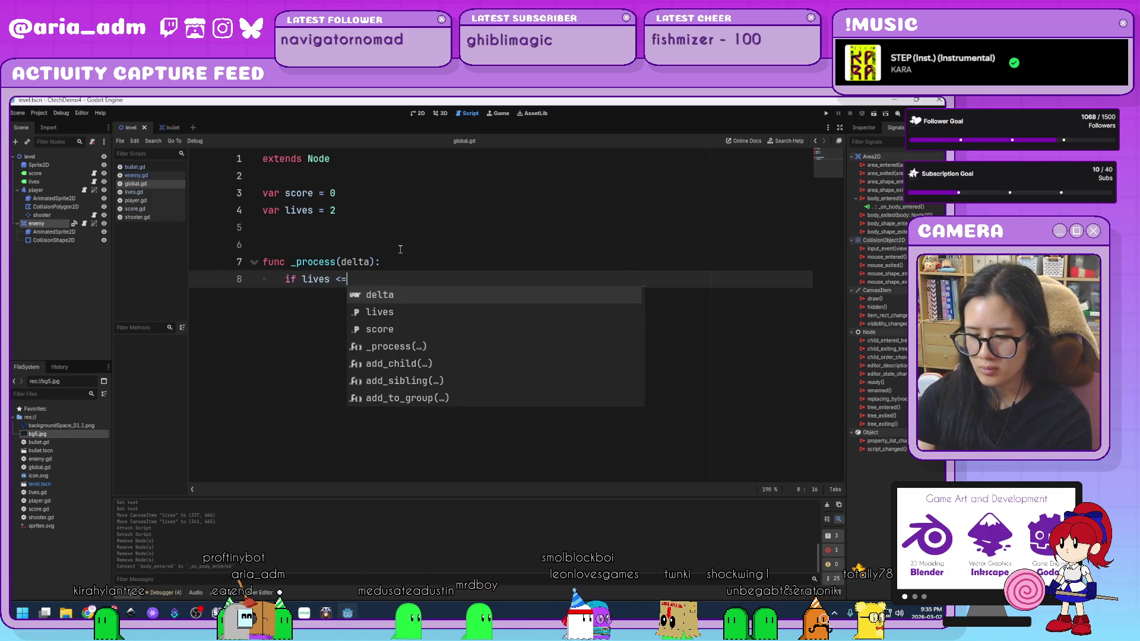
{"action": "key", "text": "Return"}
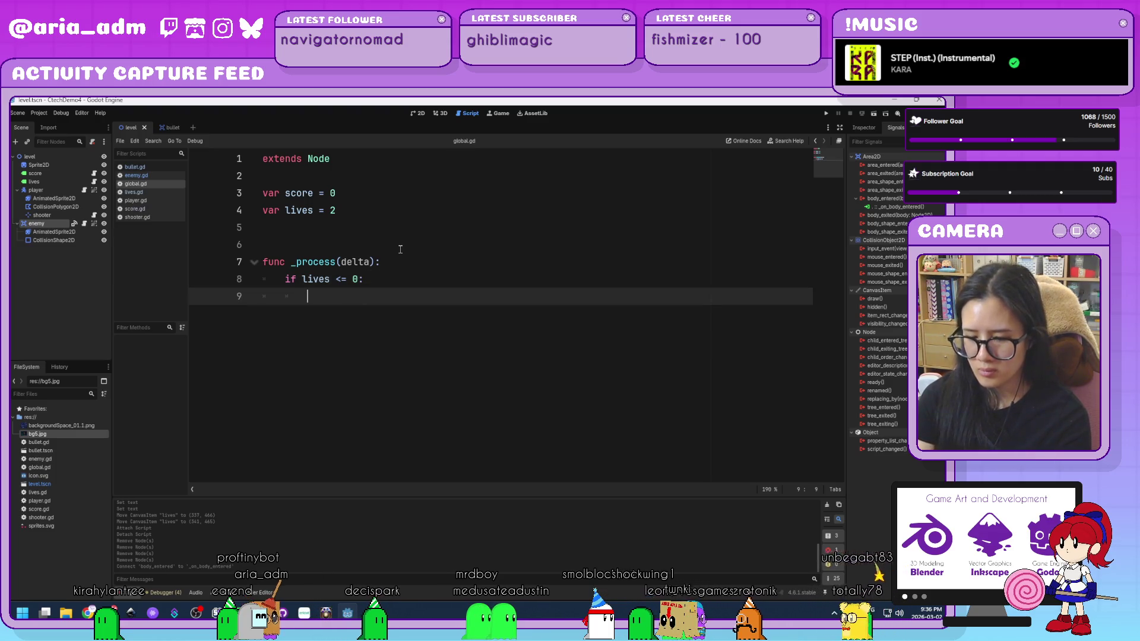
{"action": "type", "text": "lives = 2"}
{"action": "key", "text": "Return"}
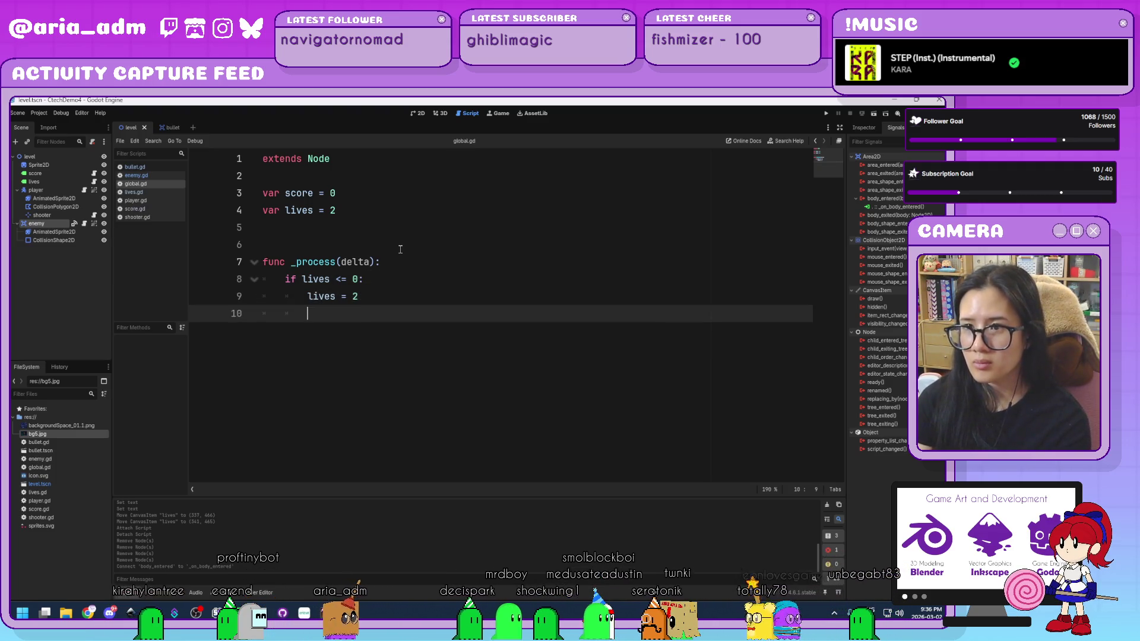
{"action": "type", "text": "score = 0"}
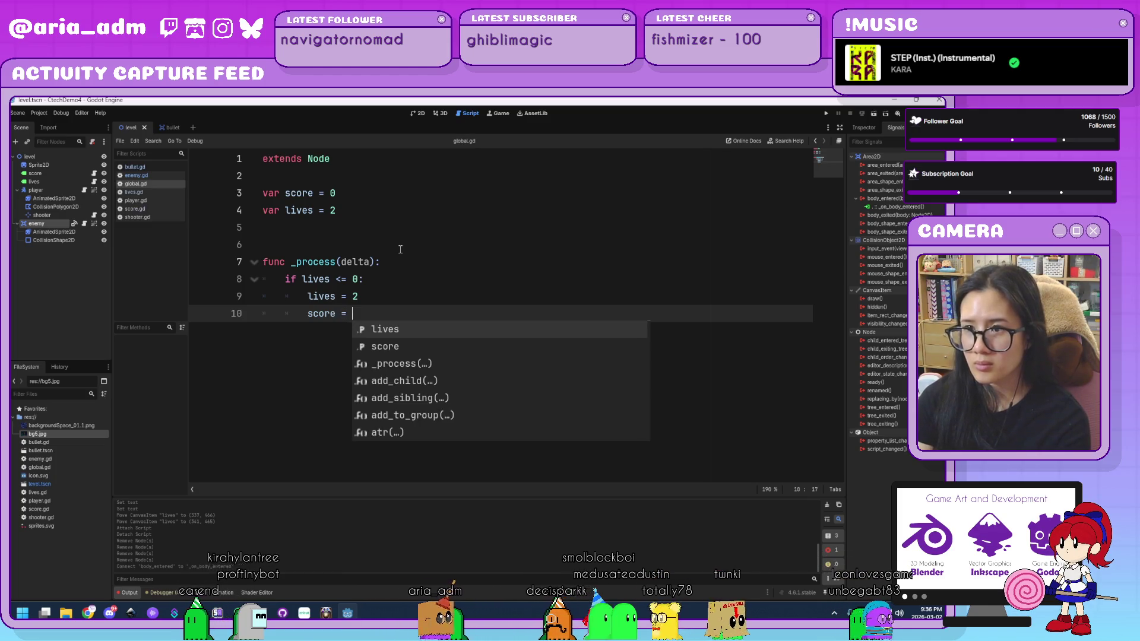
{"action": "key", "text": "Return"}
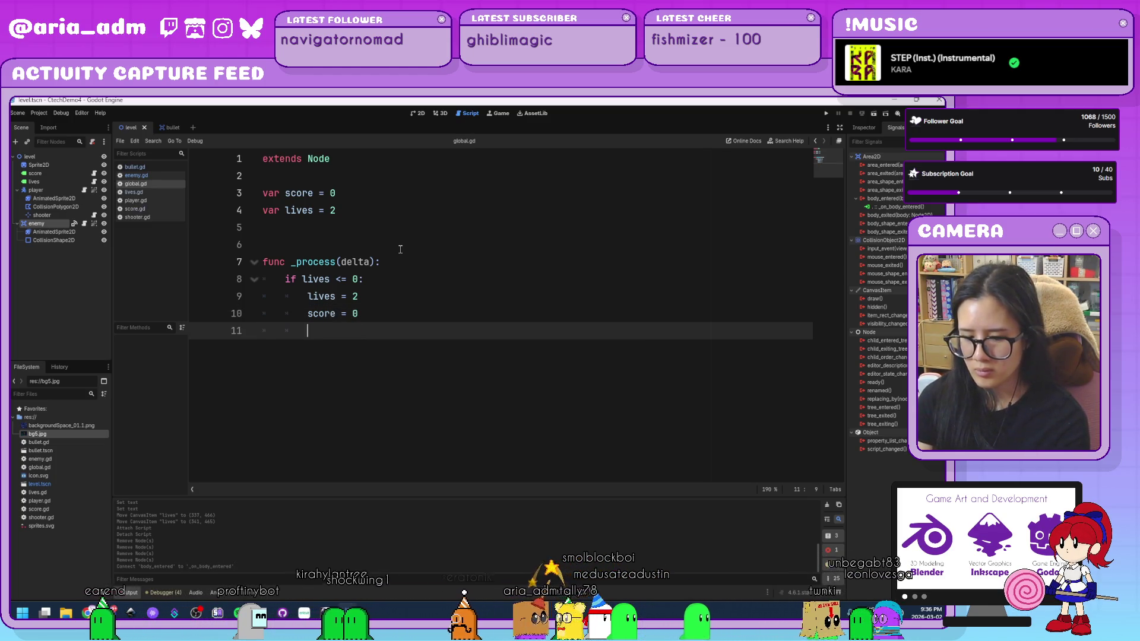
Step: Finish the reset with get_tree().reload_current_scene.call_deferred()
{"action": "type", "text": "get_tree"}
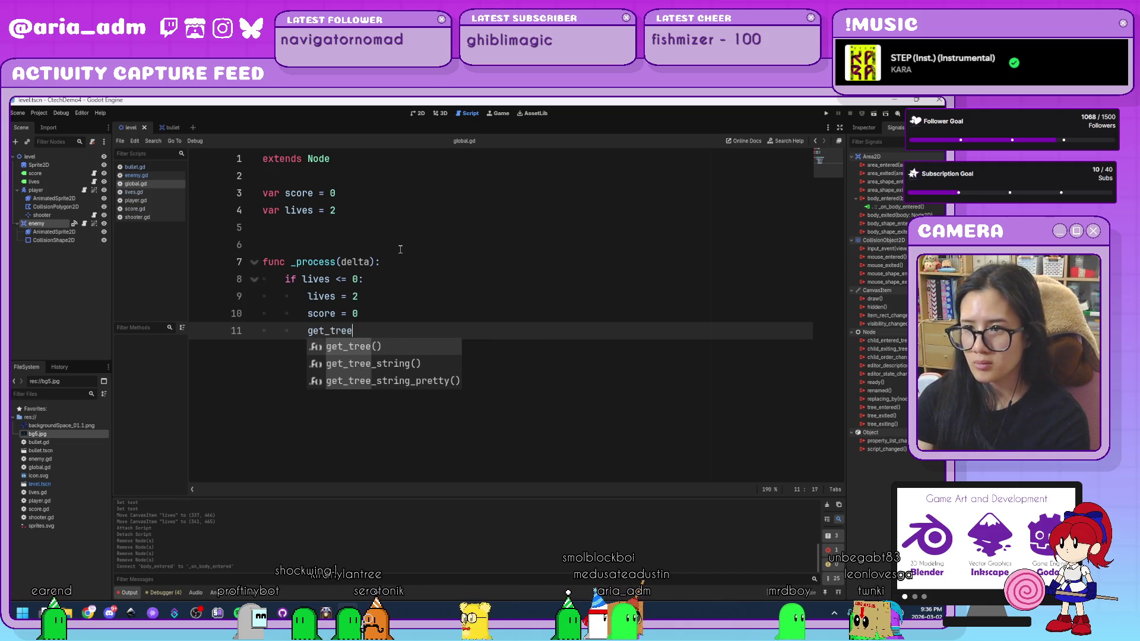
{"action": "key", "text": "Return"}
{"action": "type", "text": ".reload"}
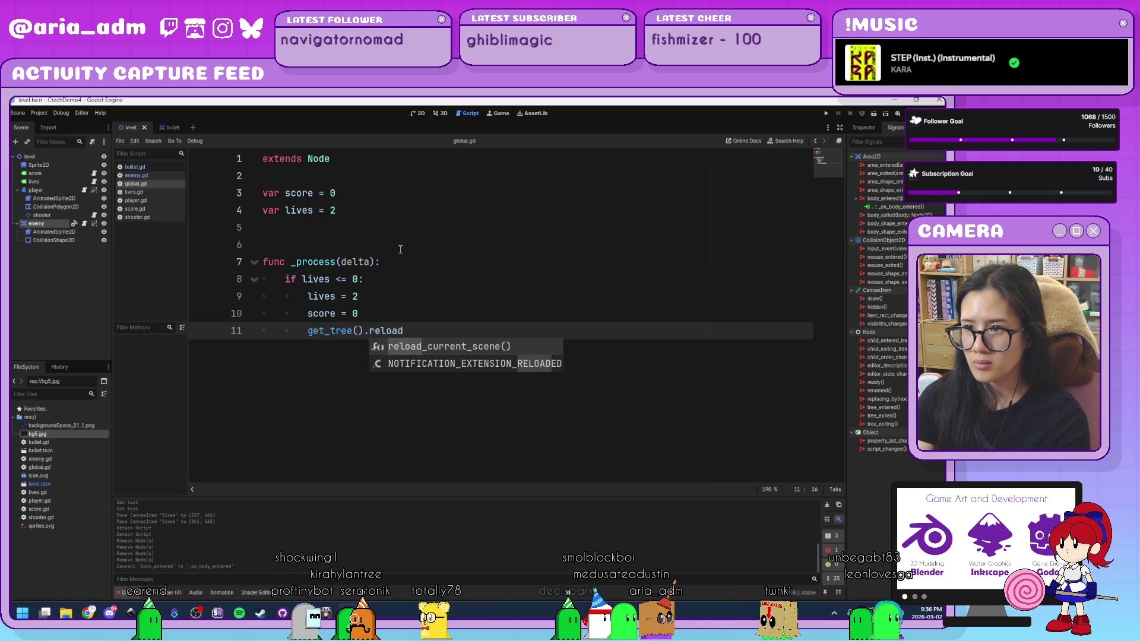
{"action": "key", "text": "Return"}
{"action": "key", "text": "BackSpace"}
{"action": "type", "text": ".call_de"}
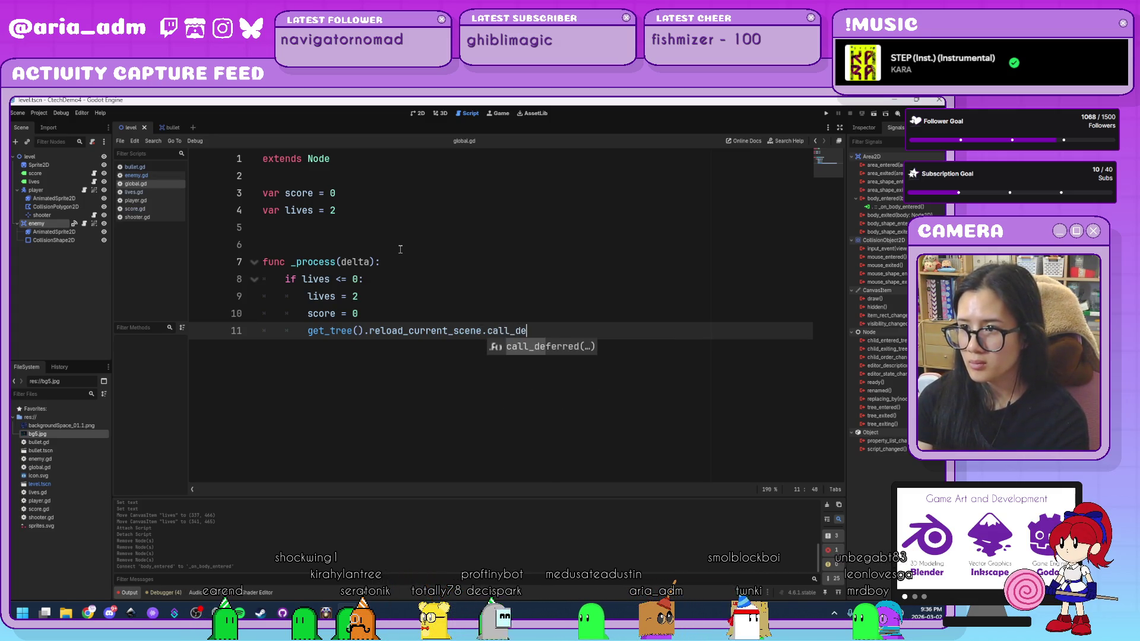
{"action": "key", "text": "Return"}
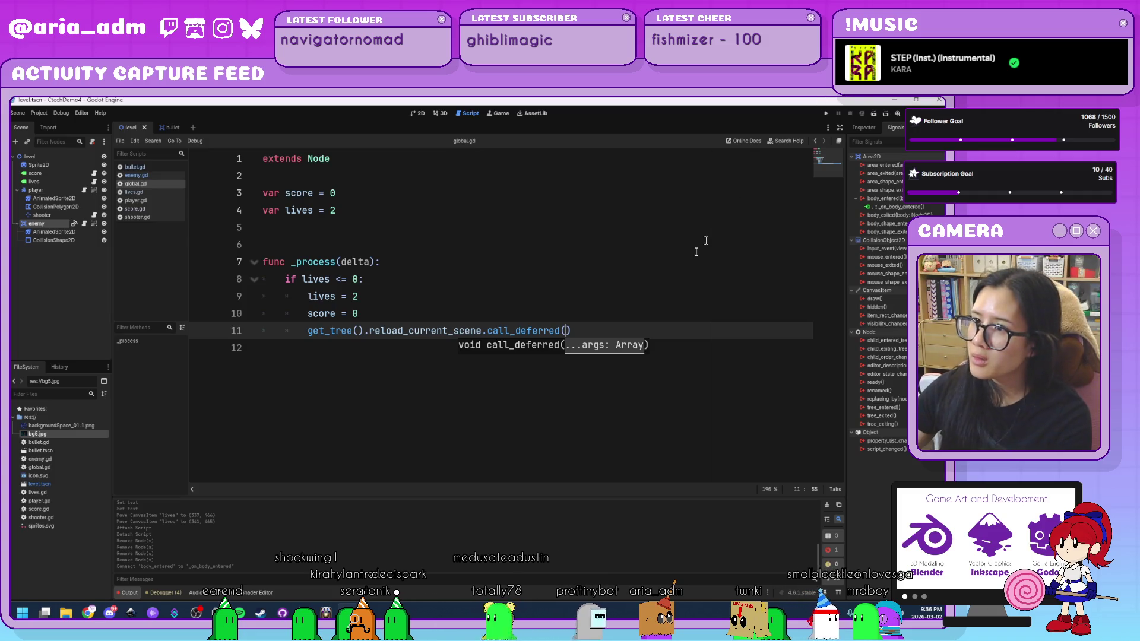
{"action": "left_click", "coordinate": [674, 296]}
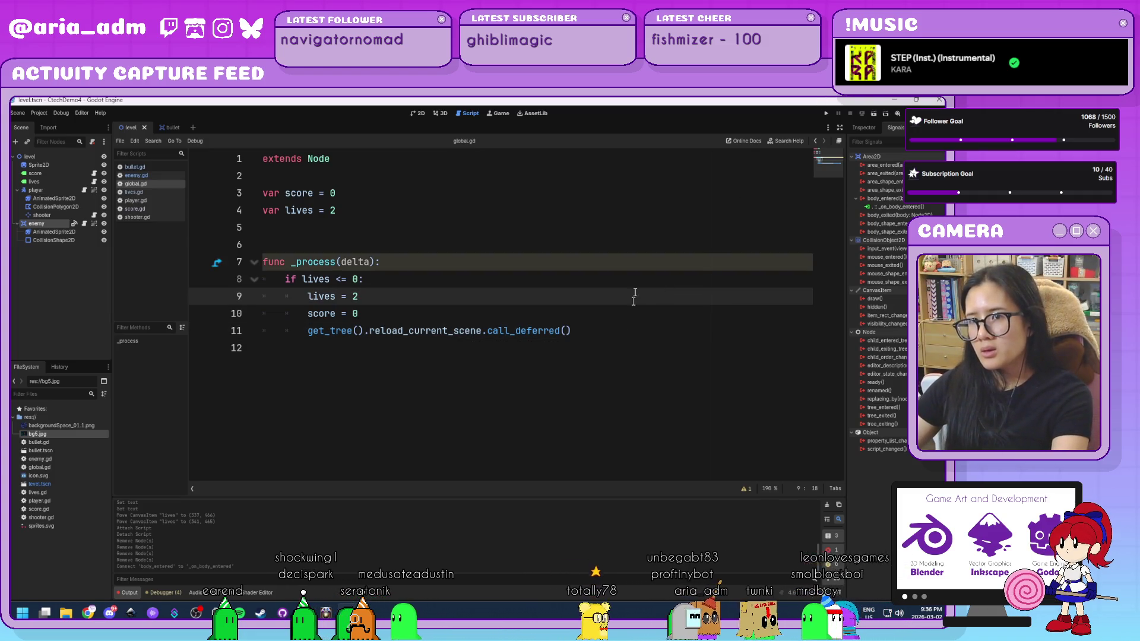
{"action": "left_click", "coordinate": [38, 113]}
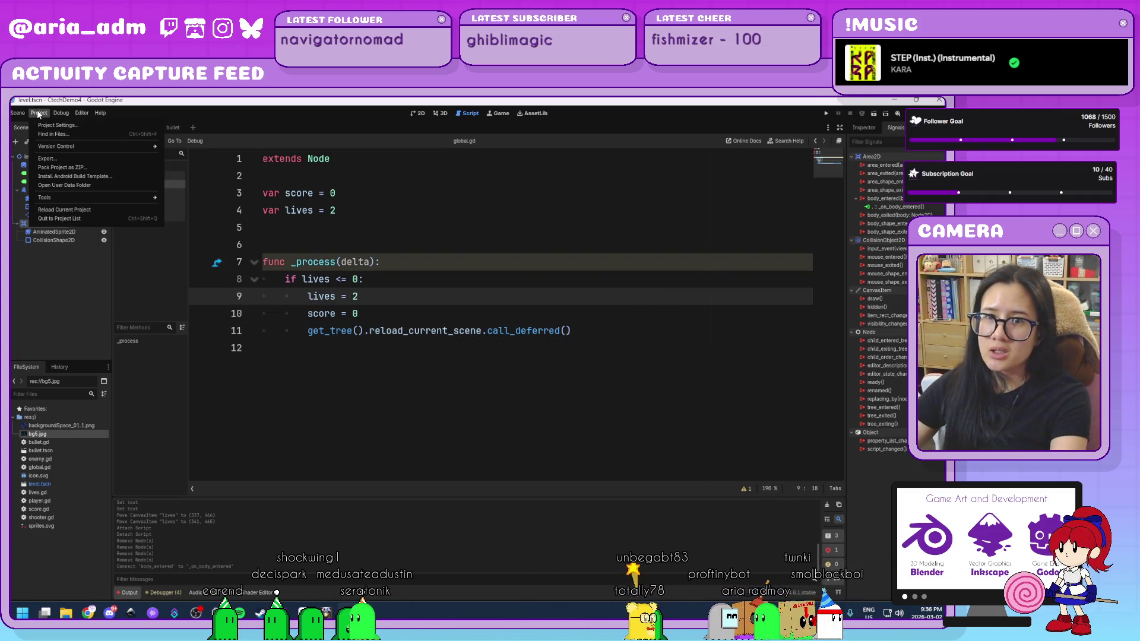
Step: Quit CtechDemo4 to the Project List and open the CtechDemo3 project
{"action": "left_click", "coordinate": [87, 216]}
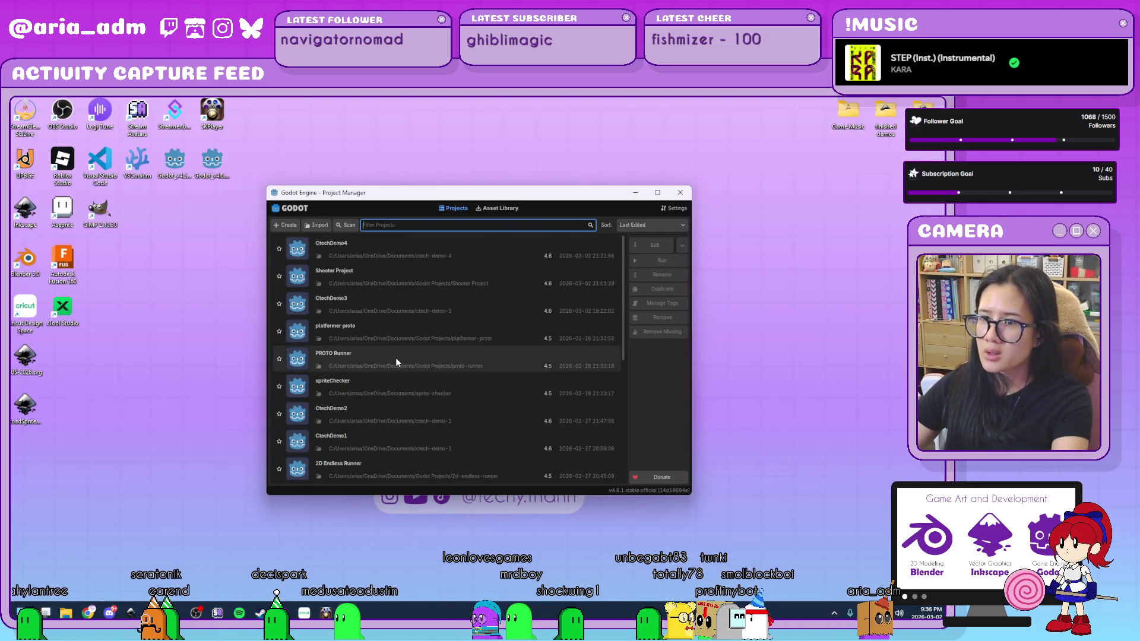
{"action": "double_click", "coordinate": [411, 309]}
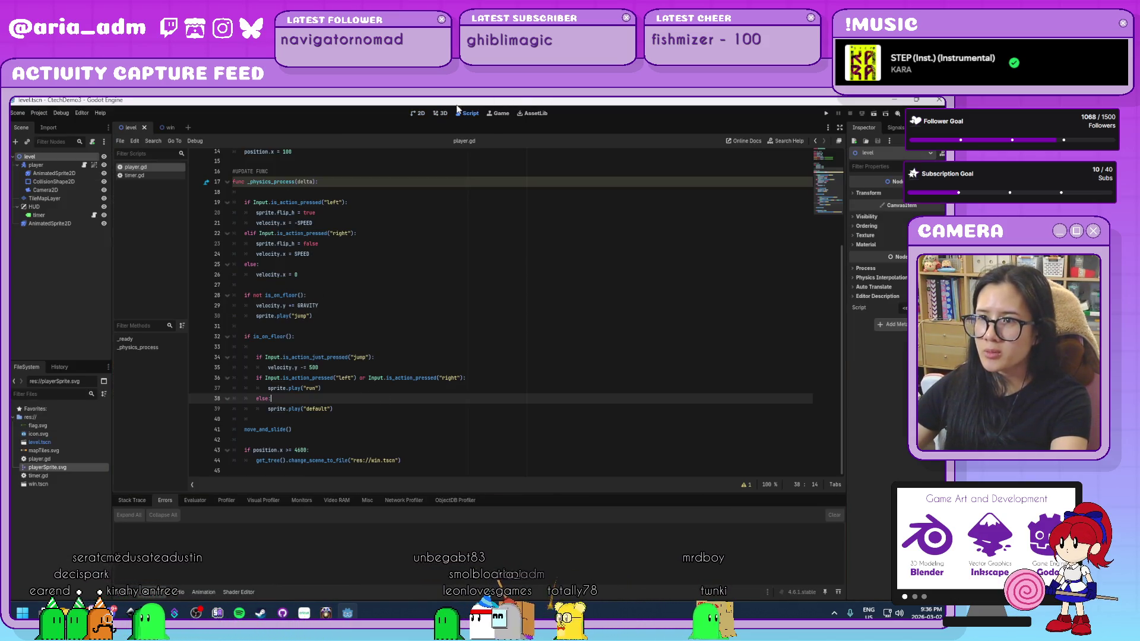
Step: Show the 2D level view and pan it back to the level's start
{"action": "left_click", "coordinate": [418, 113]}
{"action": "scroll", "coordinate": [464, 366], "scroll_direction": "down", "scroll_amount": 5}
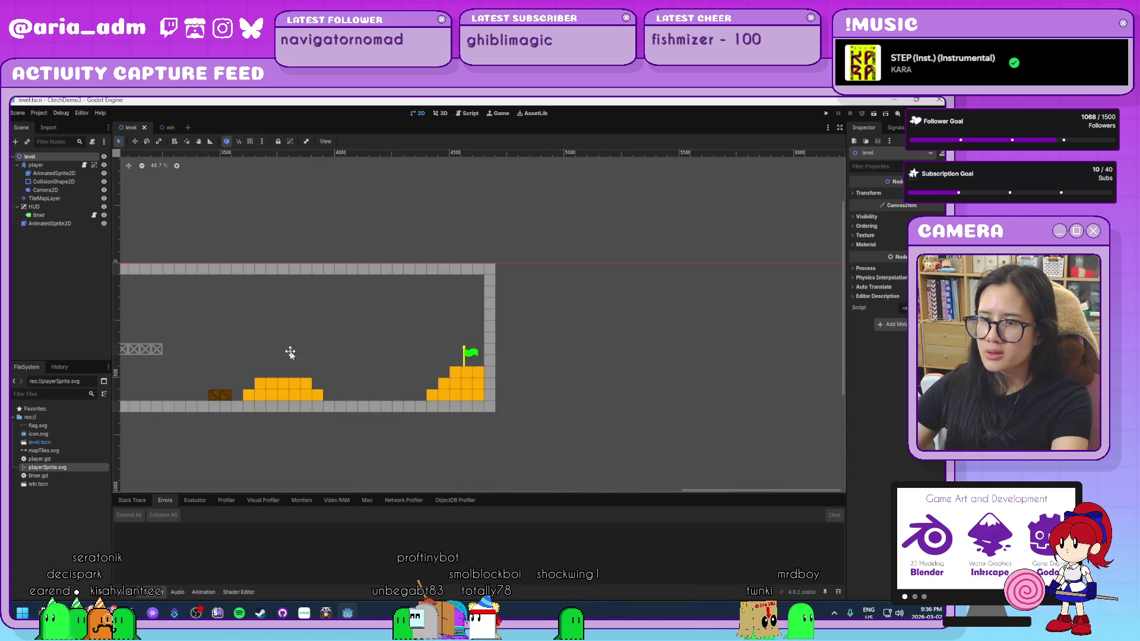
{"action": "mouse_move", "coordinate": [290, 353]}
{"action": "left_mouse_down"}
{"action": "mouse_move", "coordinate": [683, 301]}
{"action": "mouse_move", "coordinate": [715, 194]}
{"action": "left_mouse_up"}
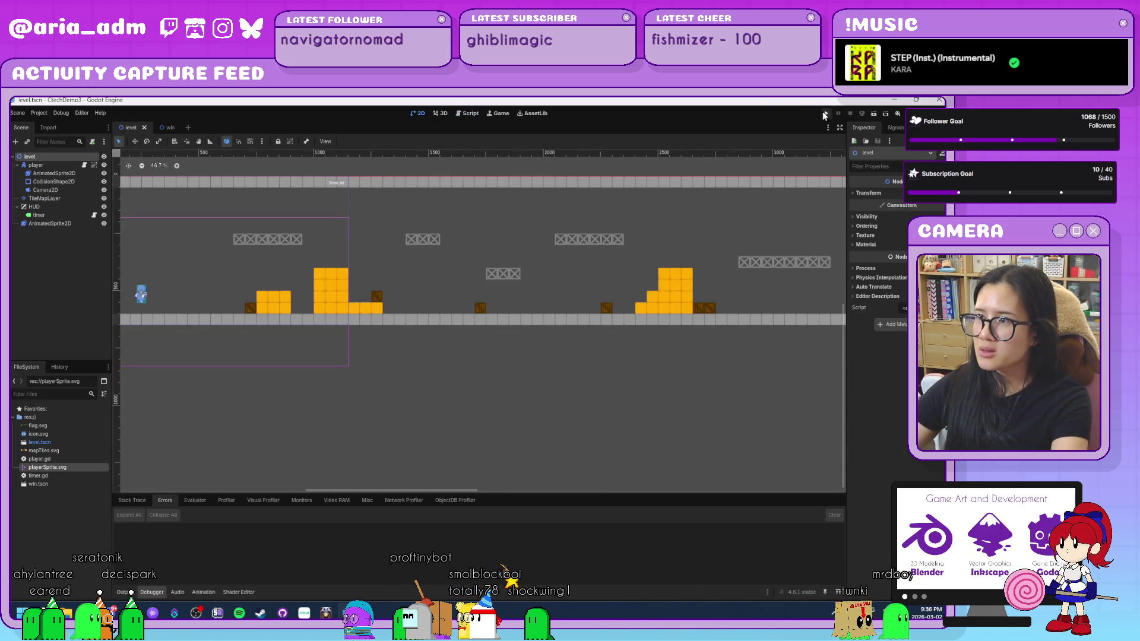
Step: Run the game full-screen and get the player up onto and past the tall block
{"action": "left_click", "coordinate": [824, 114]}
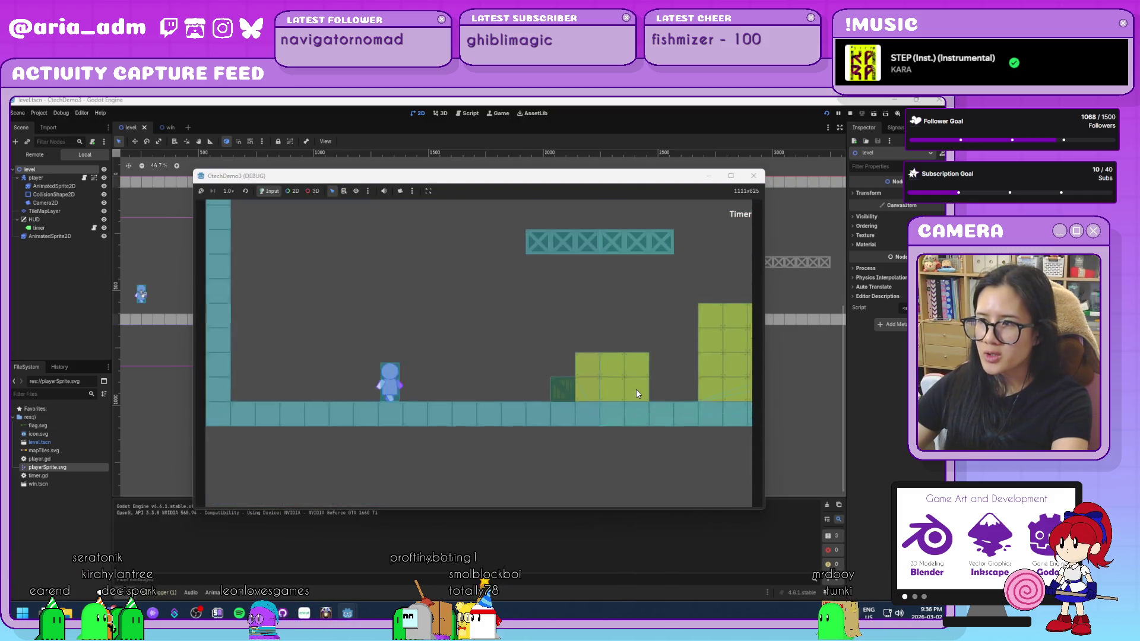
{"action": "key", "text": "Right"}
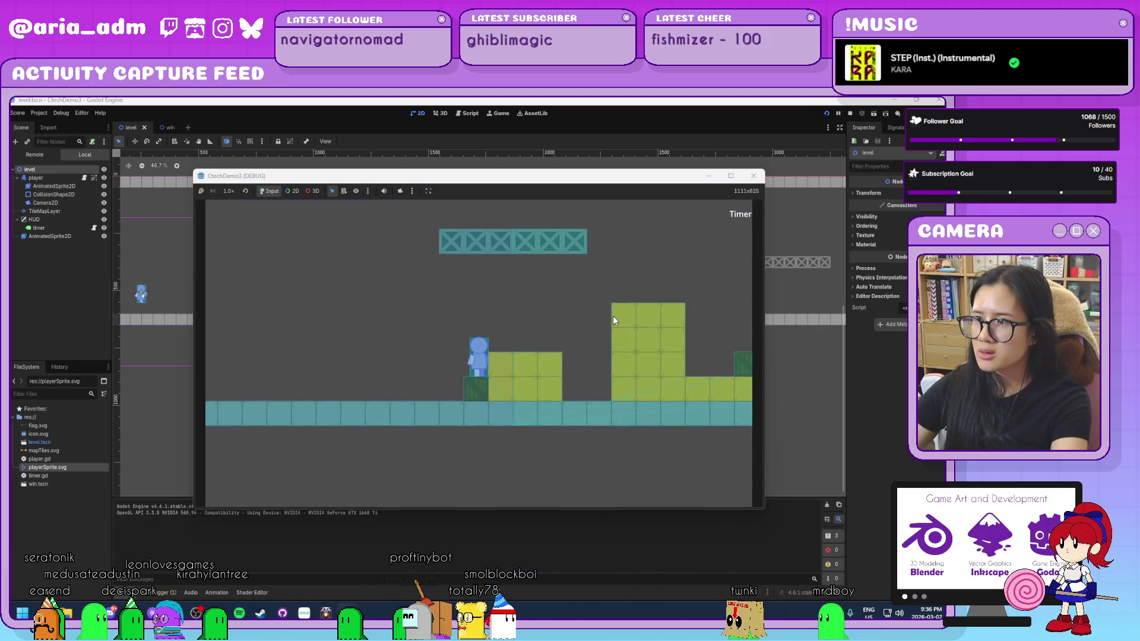
{"action": "key", "text": "super+Up"}
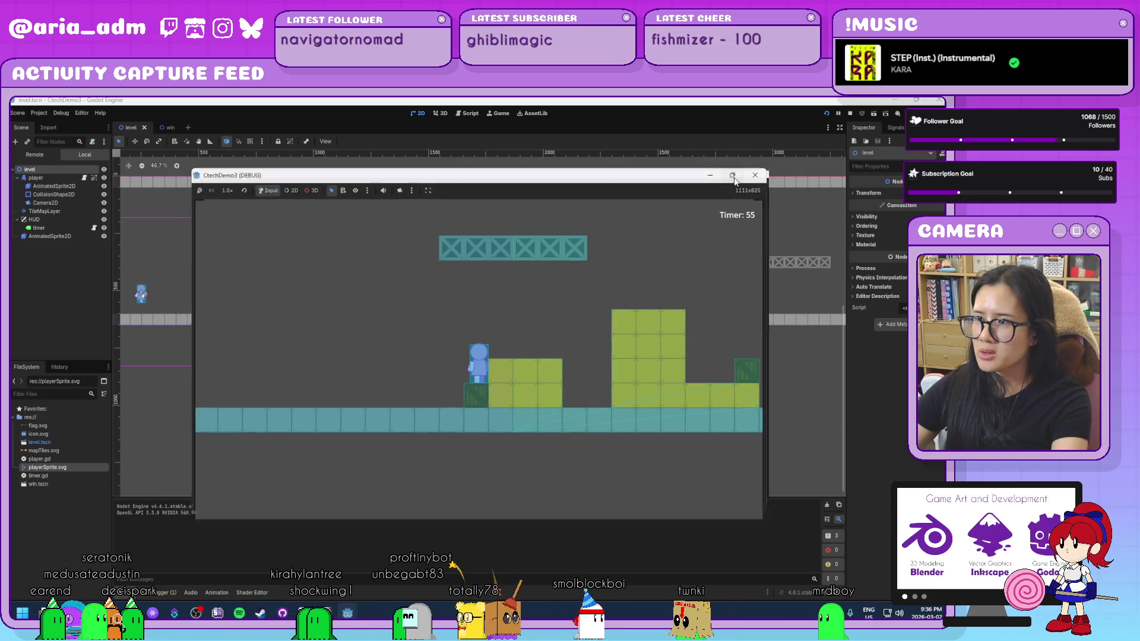
{"action": "key", "text": "Right"}
{"action": "key", "text": "space"}
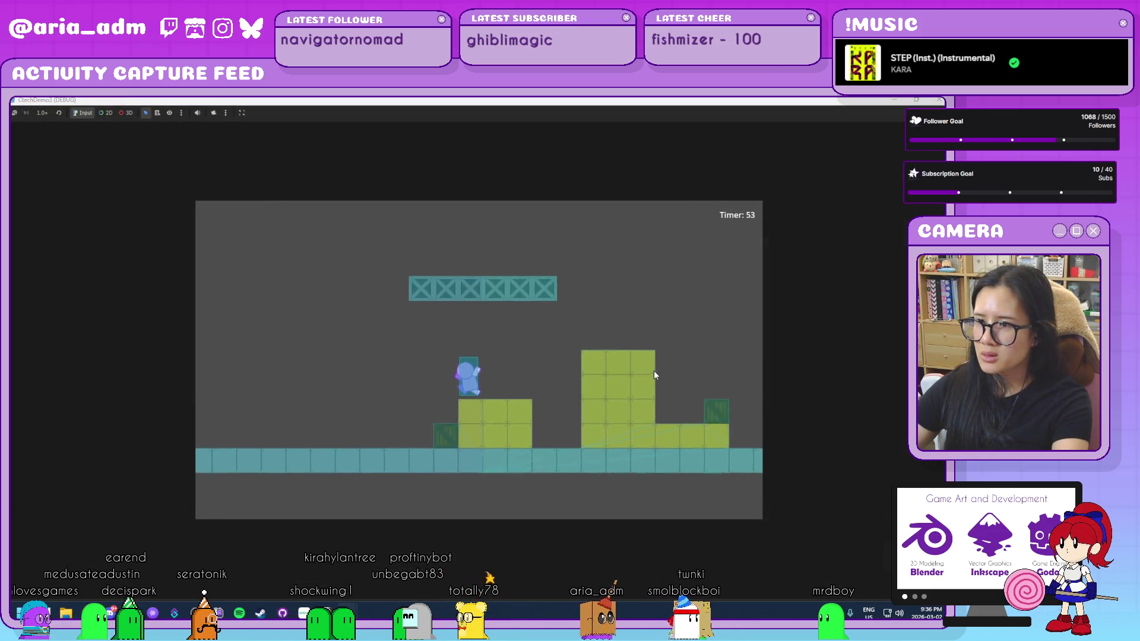
{"action": "key", "text": "Right"}
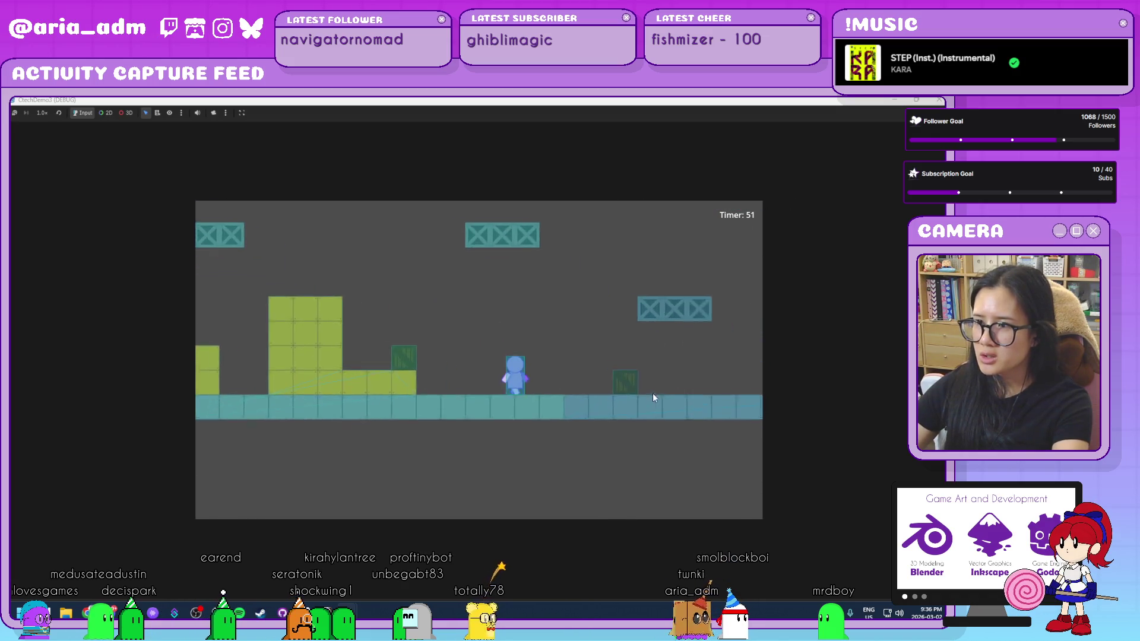
{"action": "key", "text": "space"}
Step: Jump across the yellow stairs and cross platform to reach the green flag
{"action": "key", "text": "Right"}
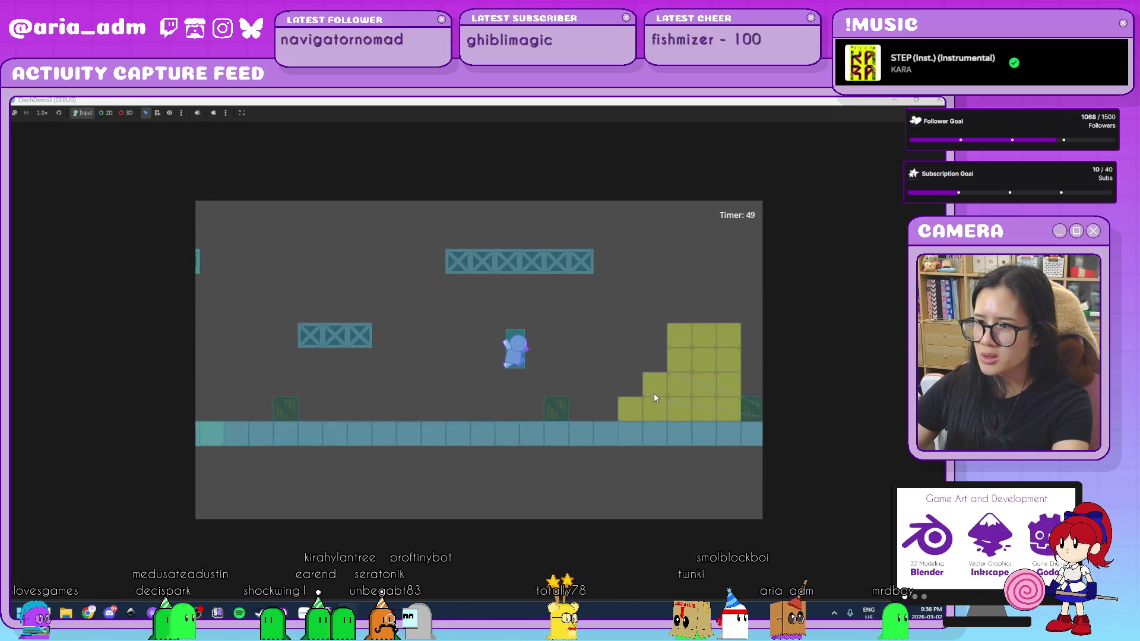
{"action": "key", "text": "space"}
{"action": "key", "text": "Right"}
{"action": "key", "text": "space"}
{"action": "key", "text": "space"}
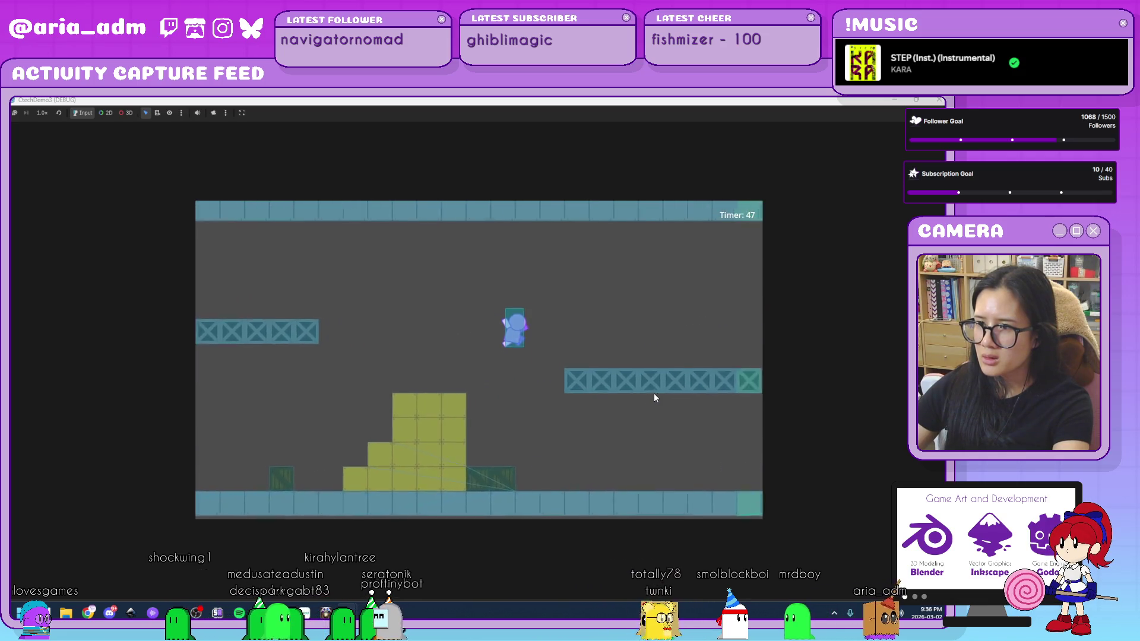
{"action": "key", "text": "Right"}
{"action": "key", "text": "space"}
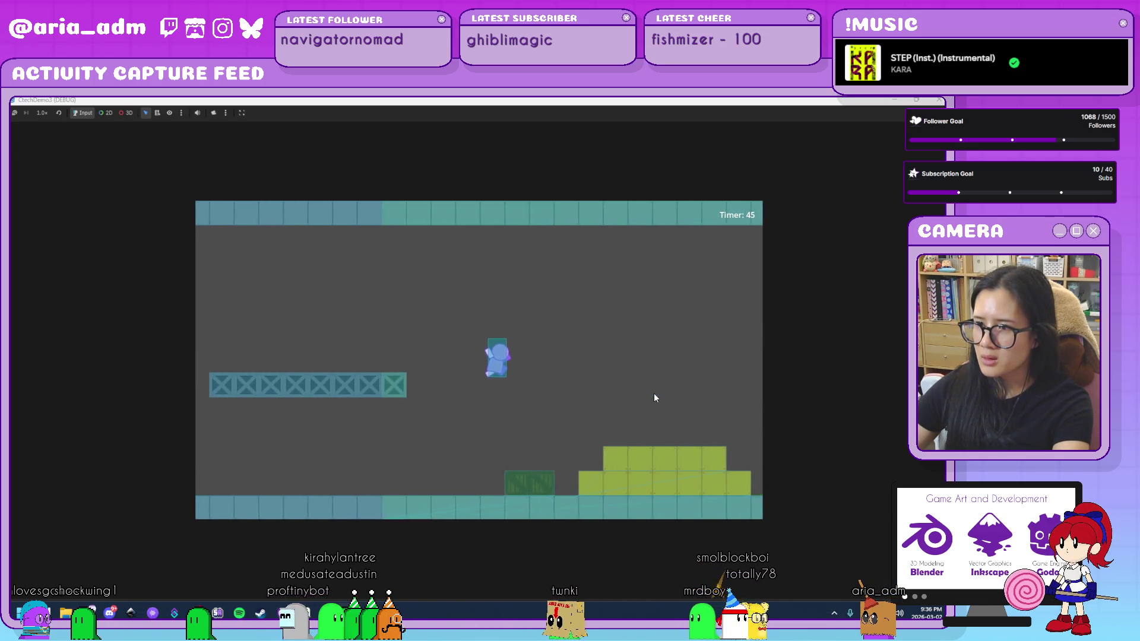
{"action": "key", "text": "Right"}
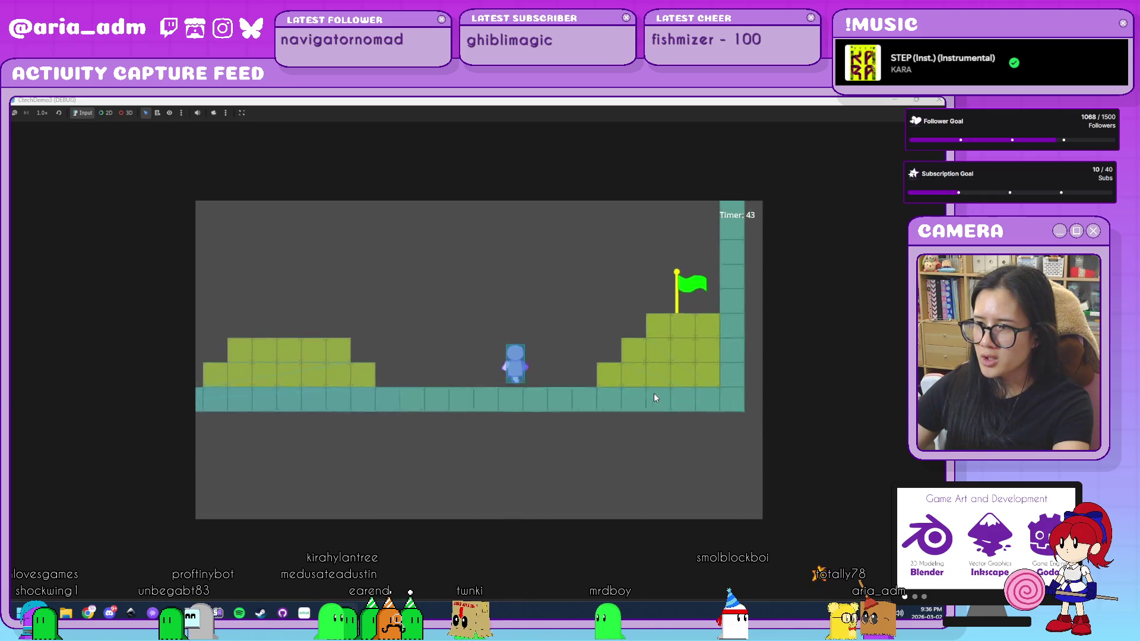
{"action": "key", "text": "space"}
{"action": "key", "text": "space"}
{"action": "key", "text": "Right"}
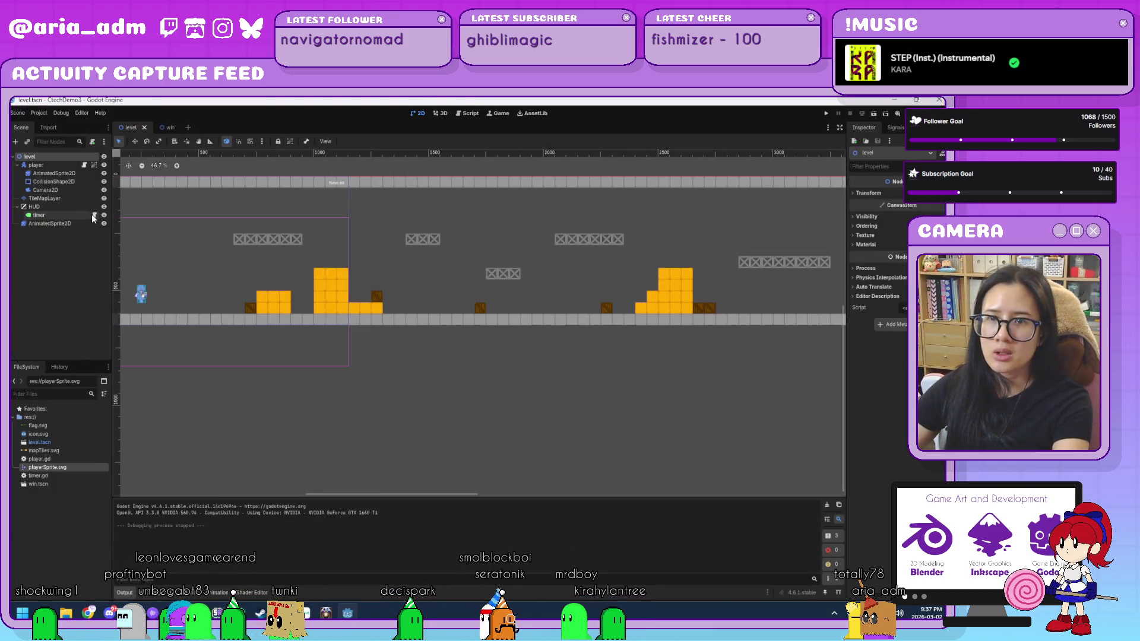
Step: Turn on Autoplay on Load for the flag AnimatedSprite2D's default animation
{"action": "left_click", "coordinate": [93, 216]}
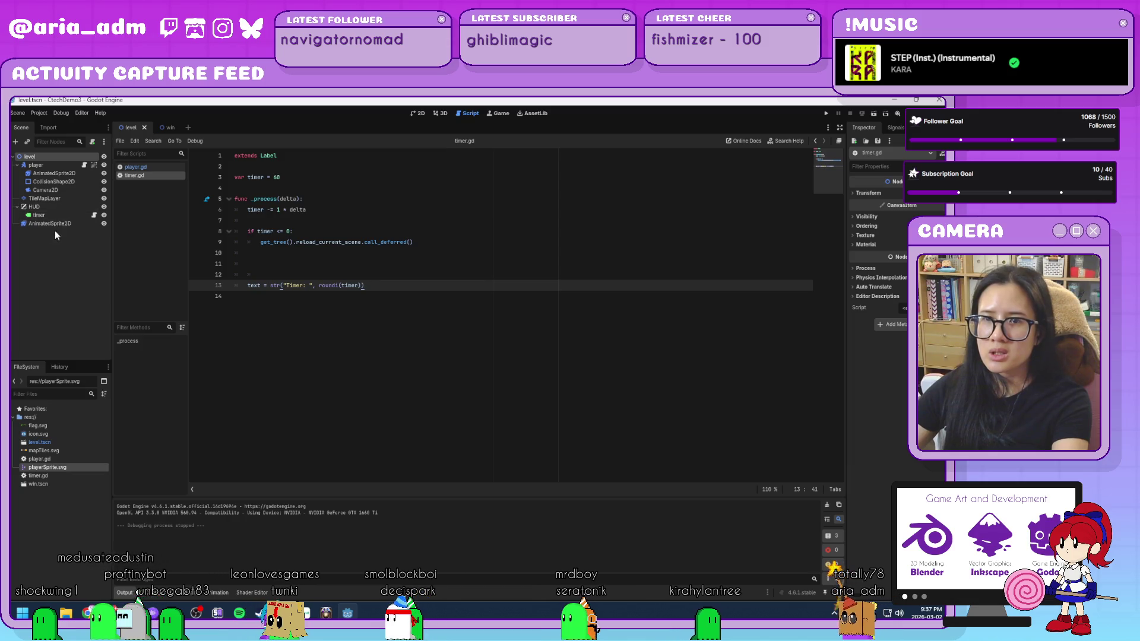
{"action": "left_click", "coordinate": [59, 224]}
{"action": "left_click", "coordinate": [181, 493]}
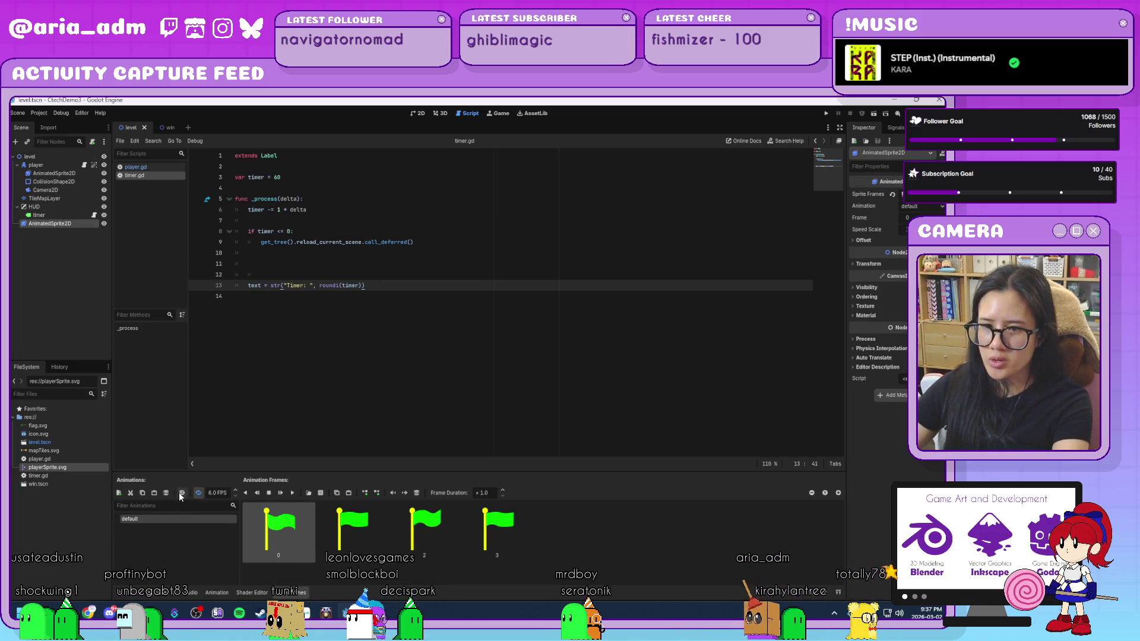
Step: Run the level again and play over the steps and platform to the goal flag
{"action": "left_click", "coordinate": [826, 114]}
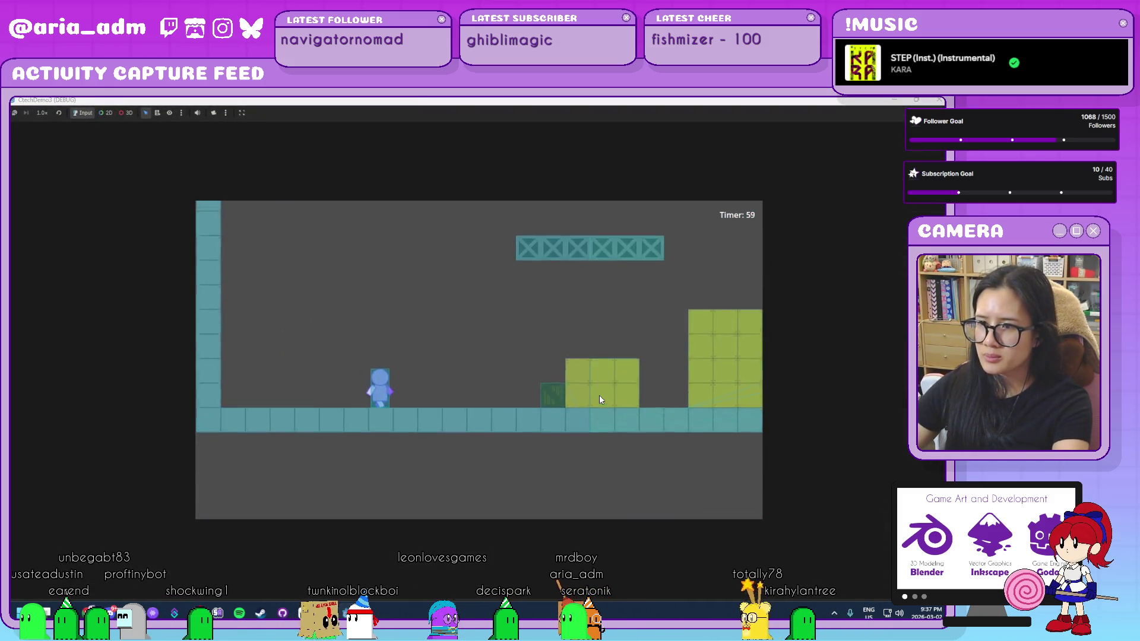
{"action": "key", "text": "Right"}
{"action": "key", "text": "space"}
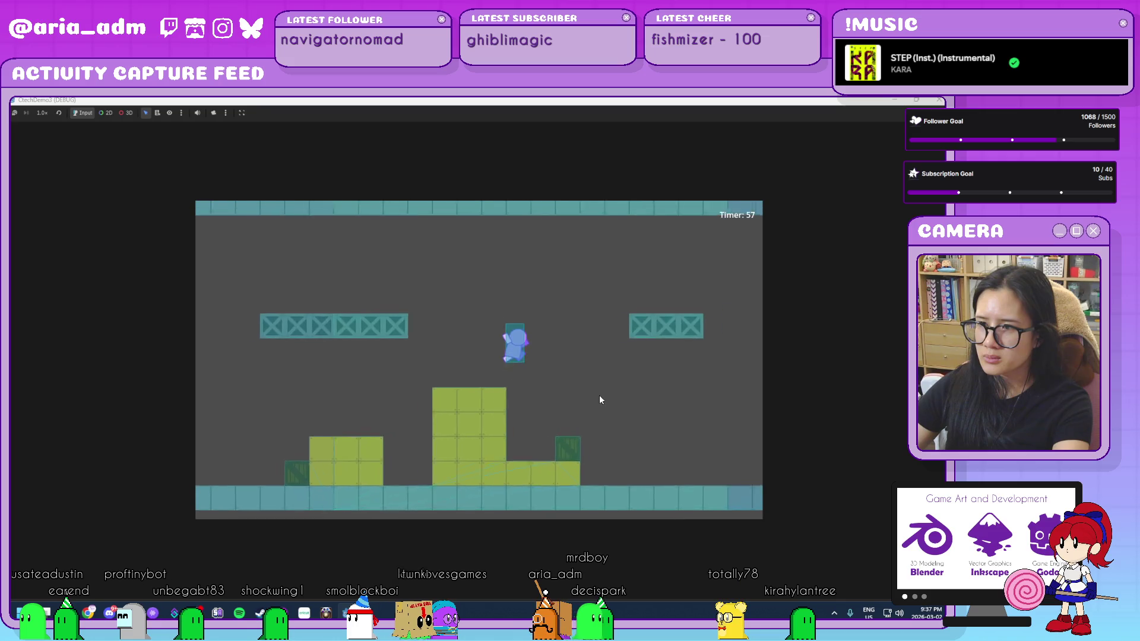
{"action": "key", "text": "Right"}
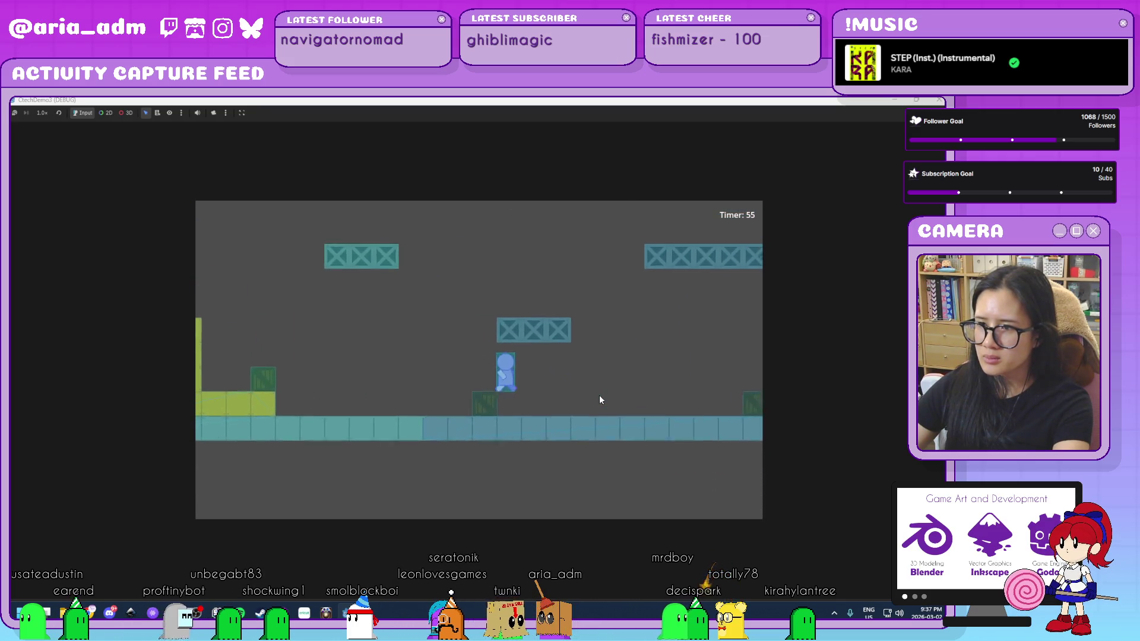
{"action": "key", "text": "Right"}
{"action": "key", "text": "space"}
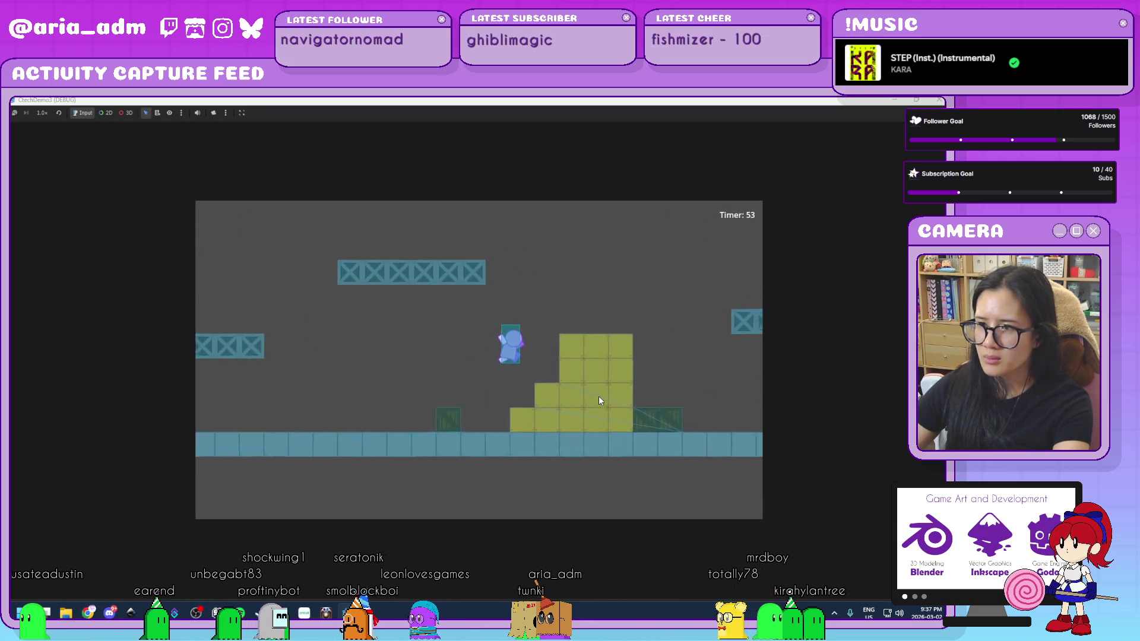
{"action": "key", "text": "Right"}
{"action": "key", "text": "space"}
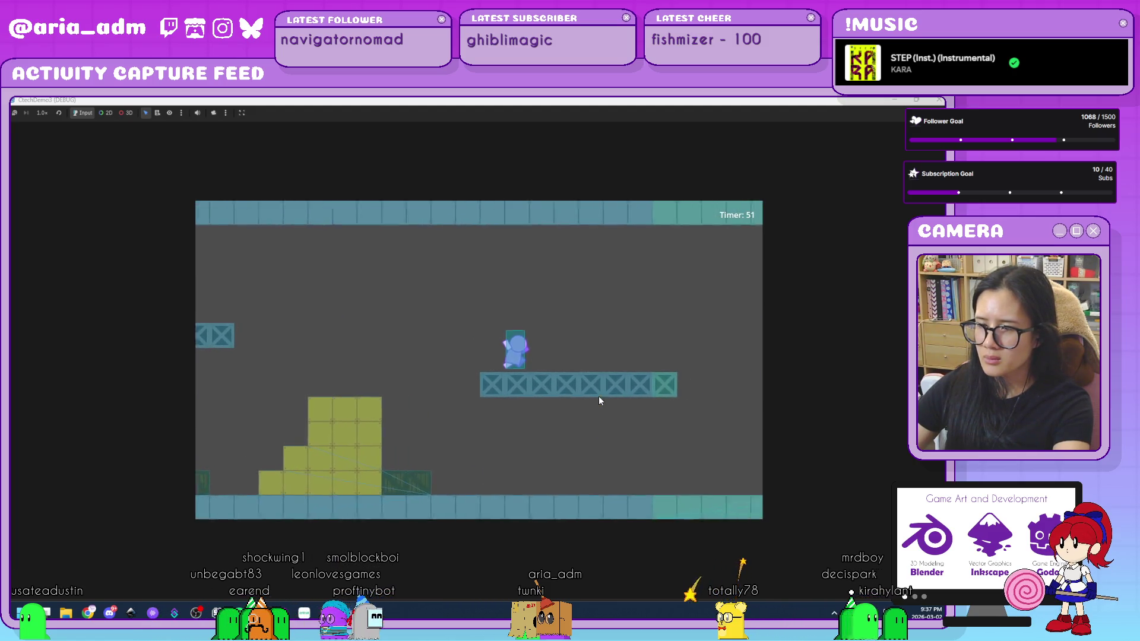
{"action": "key", "text": "Right"}
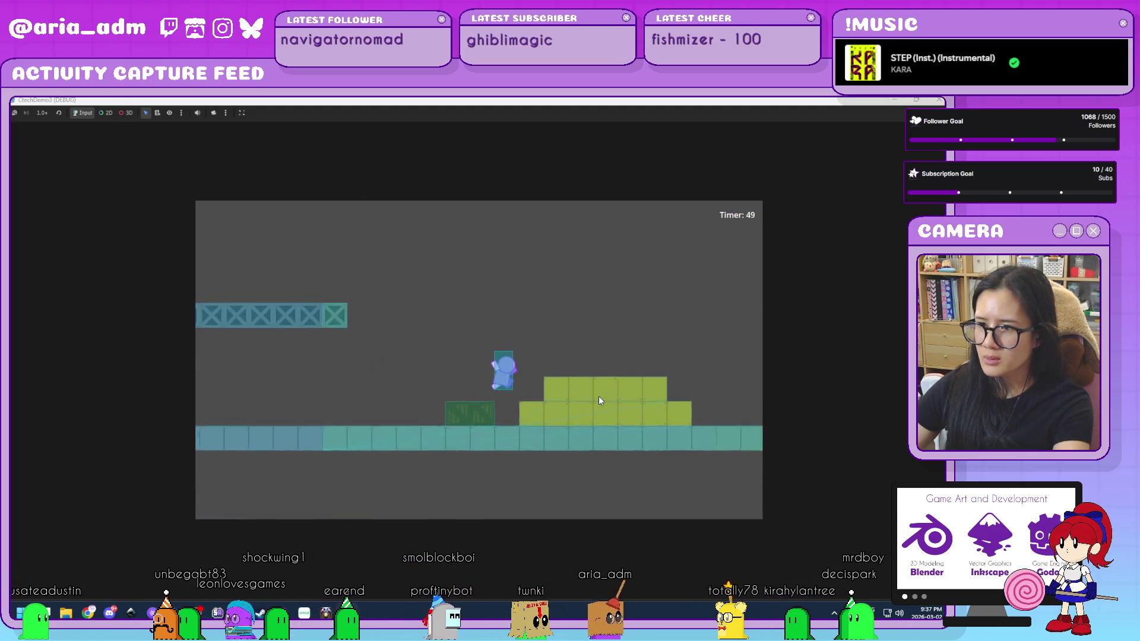
{"action": "key", "text": "Right"}
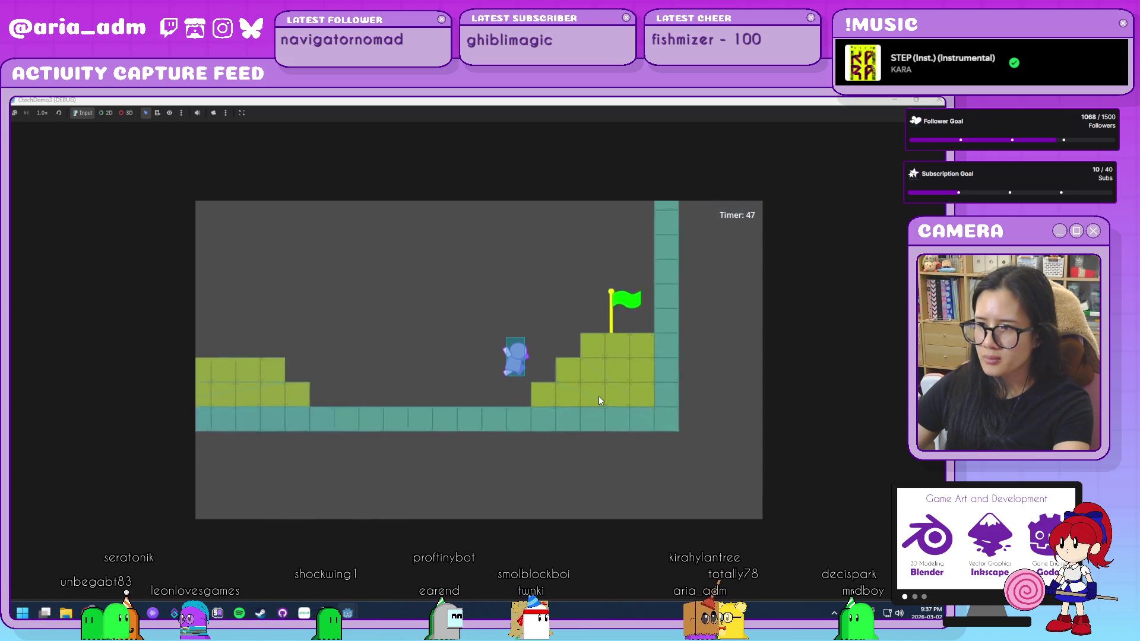
{"action": "key", "text": "Right"}
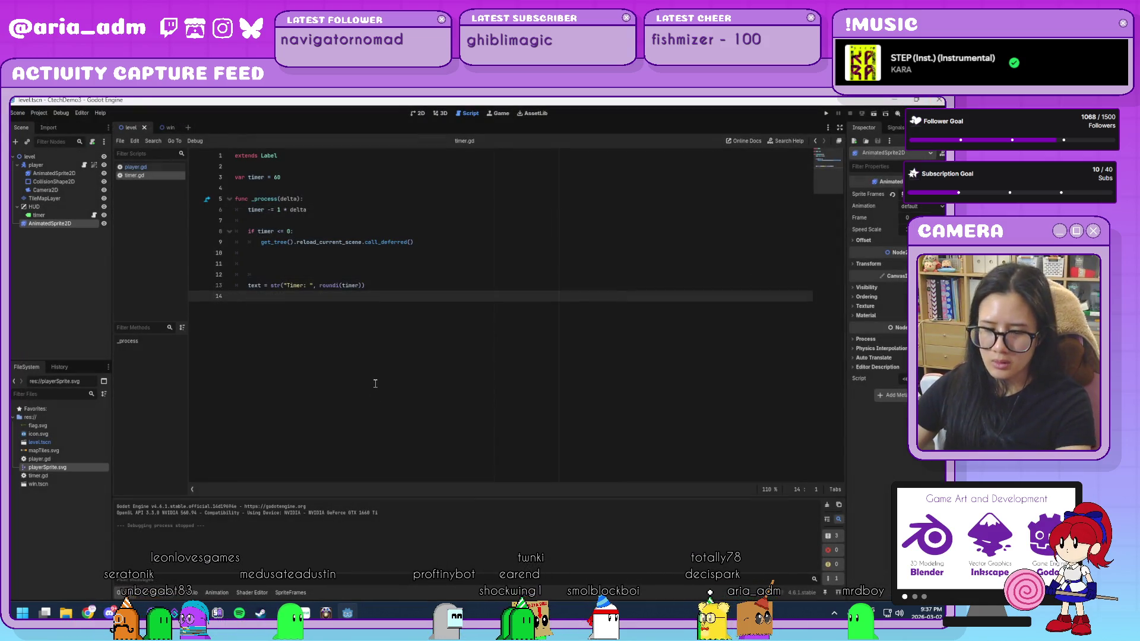
Step: Reload CtechDemo3, then quit to the Project List and open CtechDemo2
{"action": "left_click", "coordinate": [45, 114]}
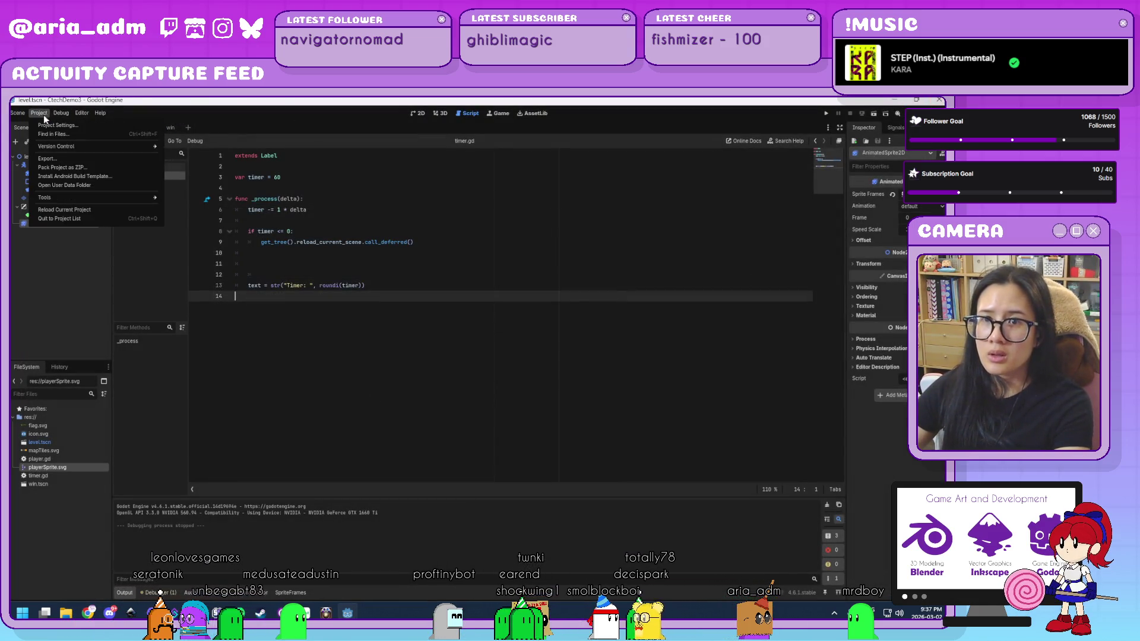
{"action": "left_click", "coordinate": [90, 209]}
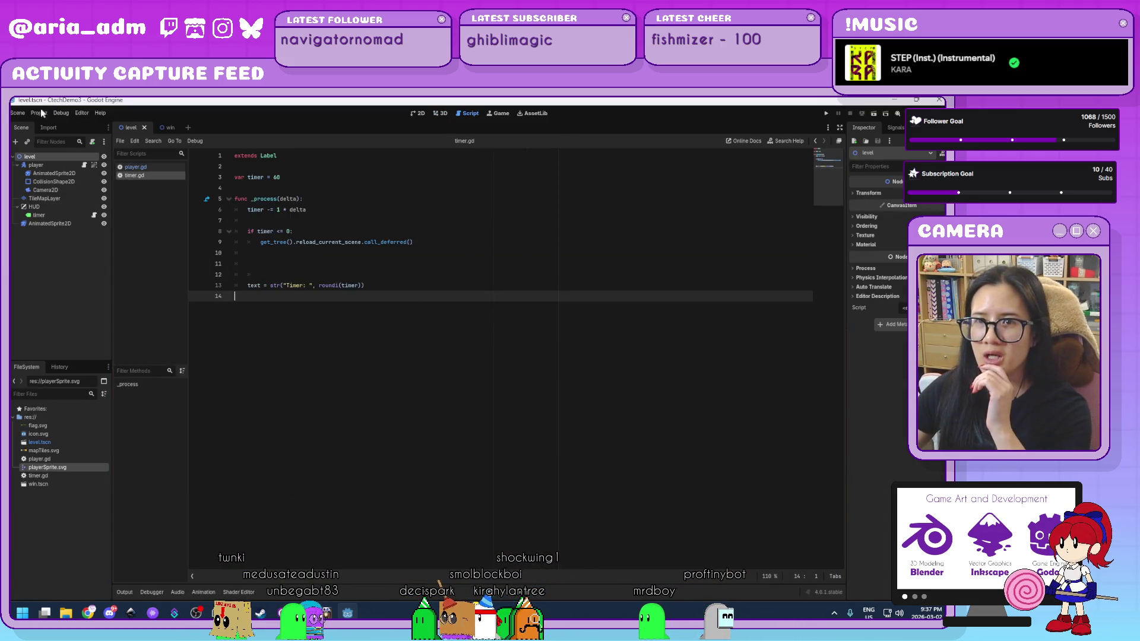
{"action": "left_click", "coordinate": [39, 113]}
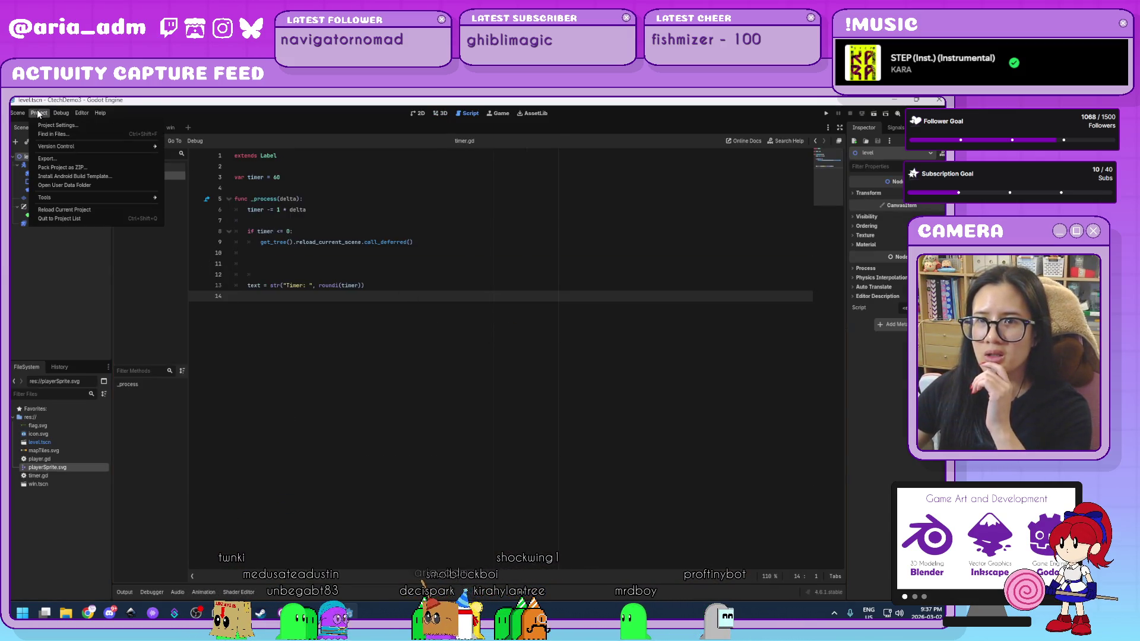
{"action": "left_click", "coordinate": [91, 215]}
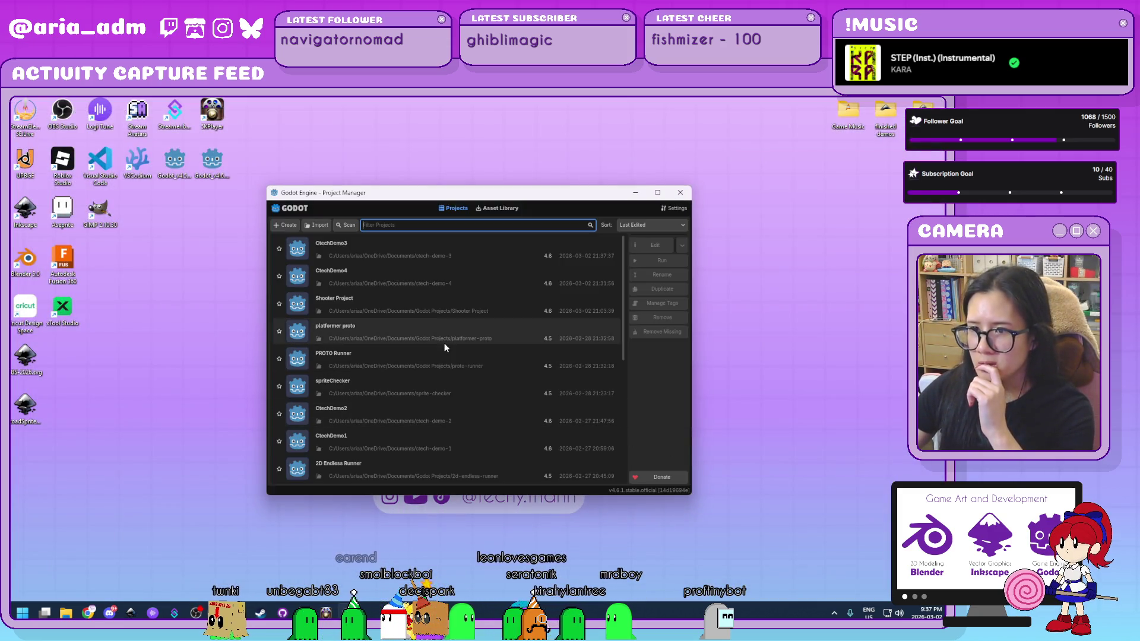
{"action": "double_click", "coordinate": [459, 417]}
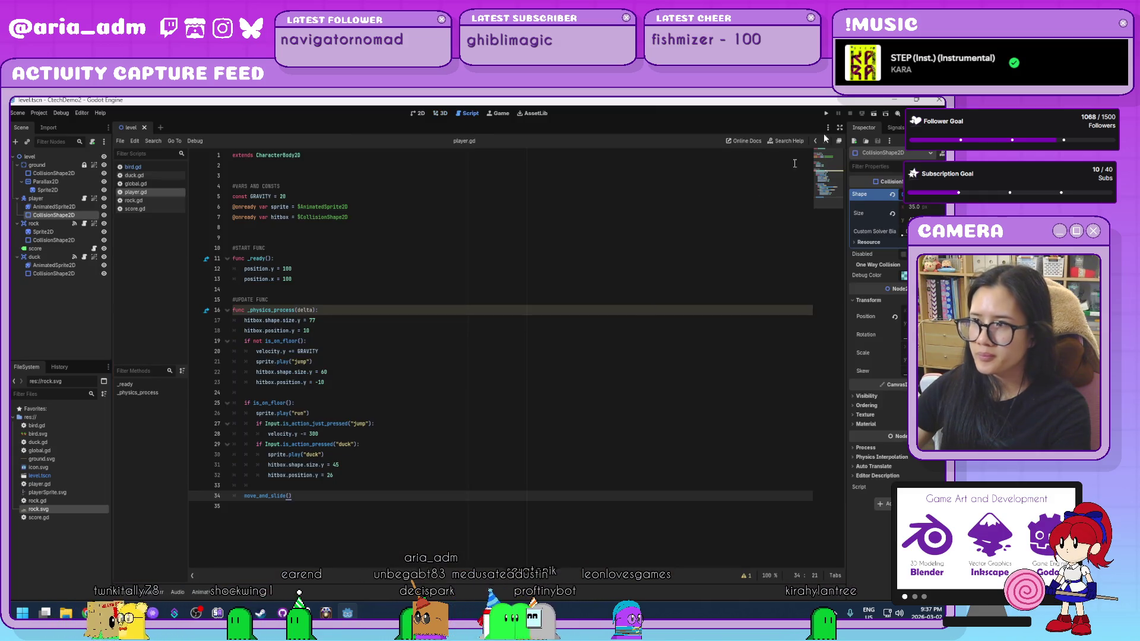
Step: Run the CtechDemo2 runner, ducking the first bird and jumping over the rocks
{"action": "left_click", "coordinate": [832, 114]}
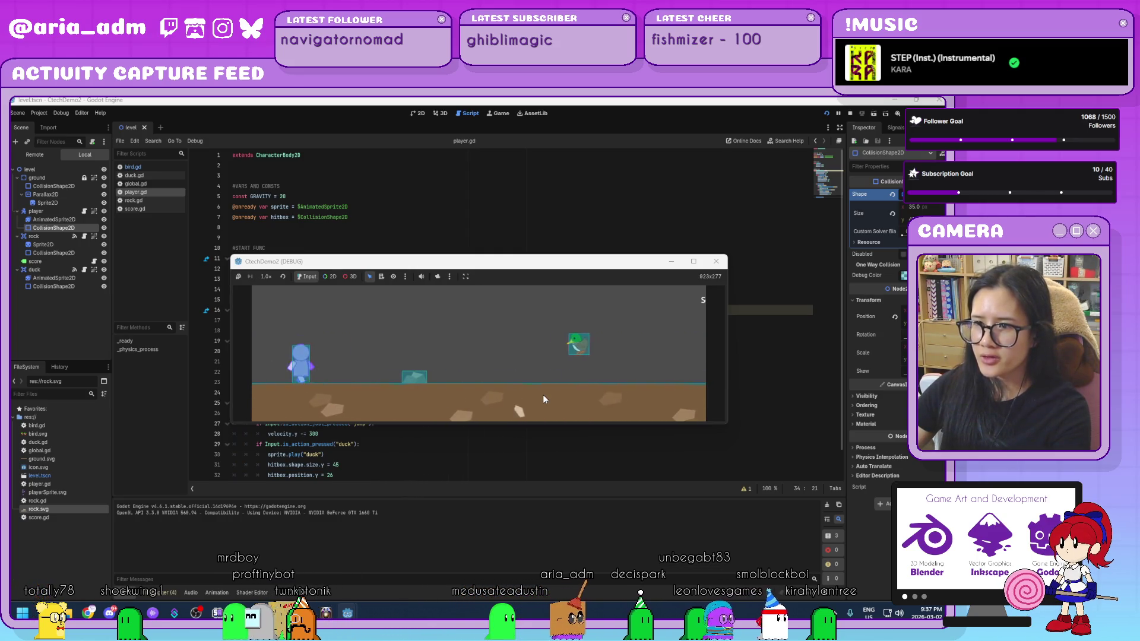
{"action": "key", "text": "Down"}
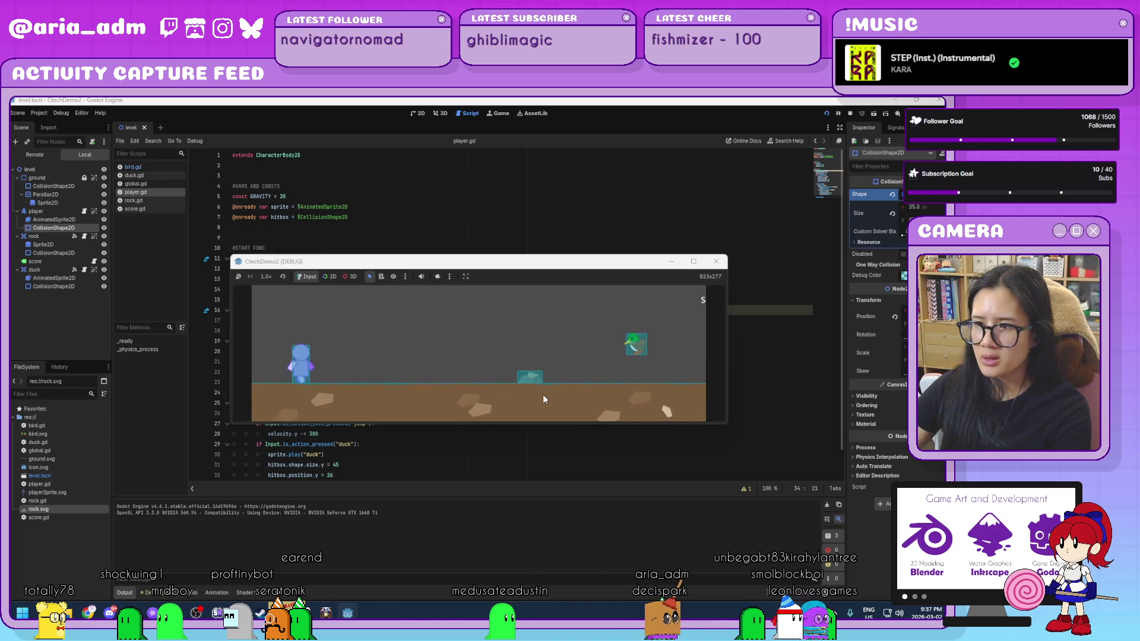
{"action": "key", "text": "space"}
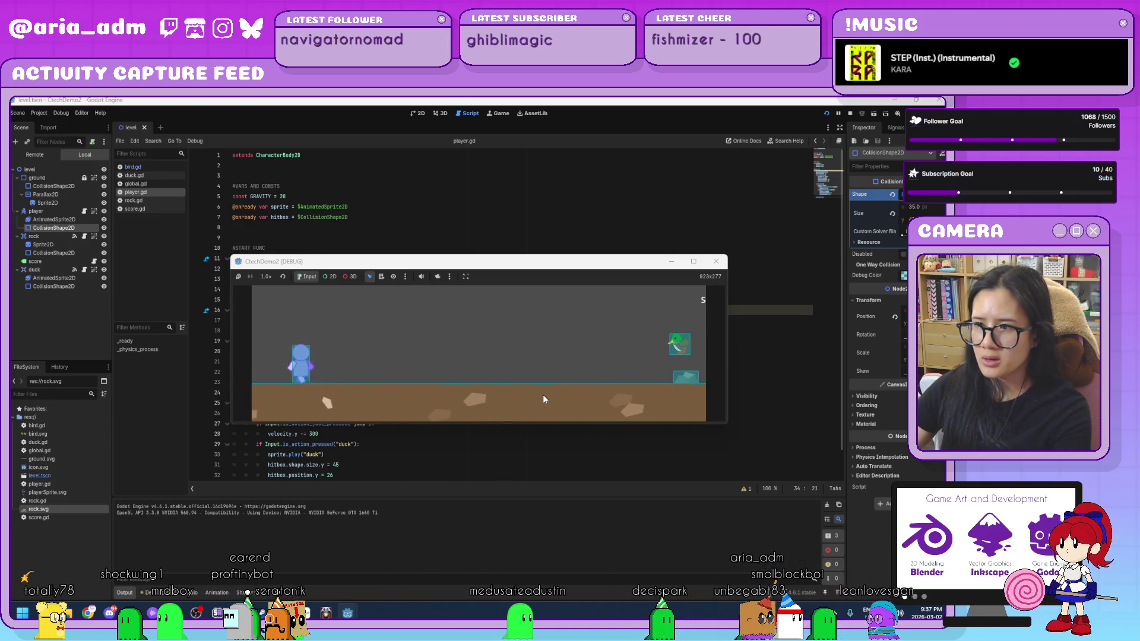
{"action": "key", "text": "space"}
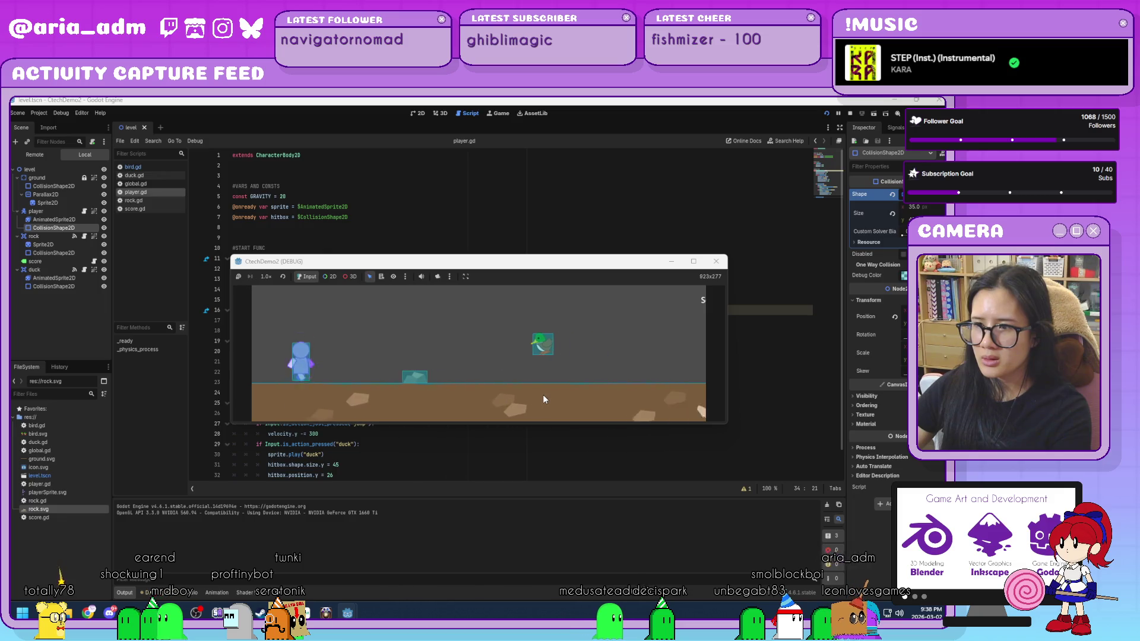
{"action": "key", "text": "space"}
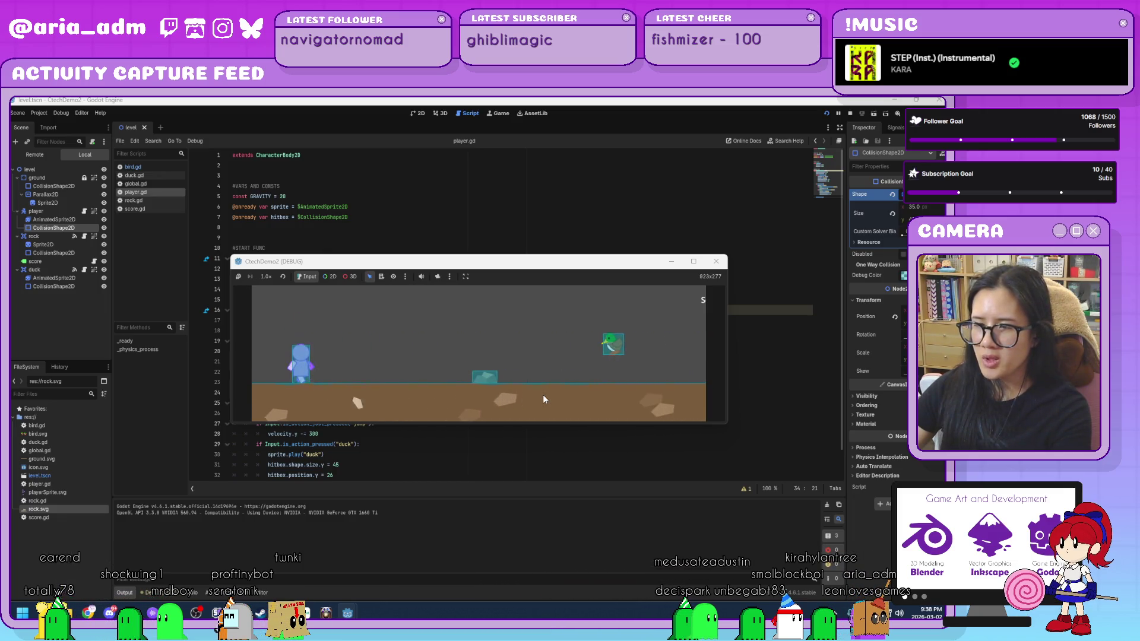
{"action": "key", "text": "space"}
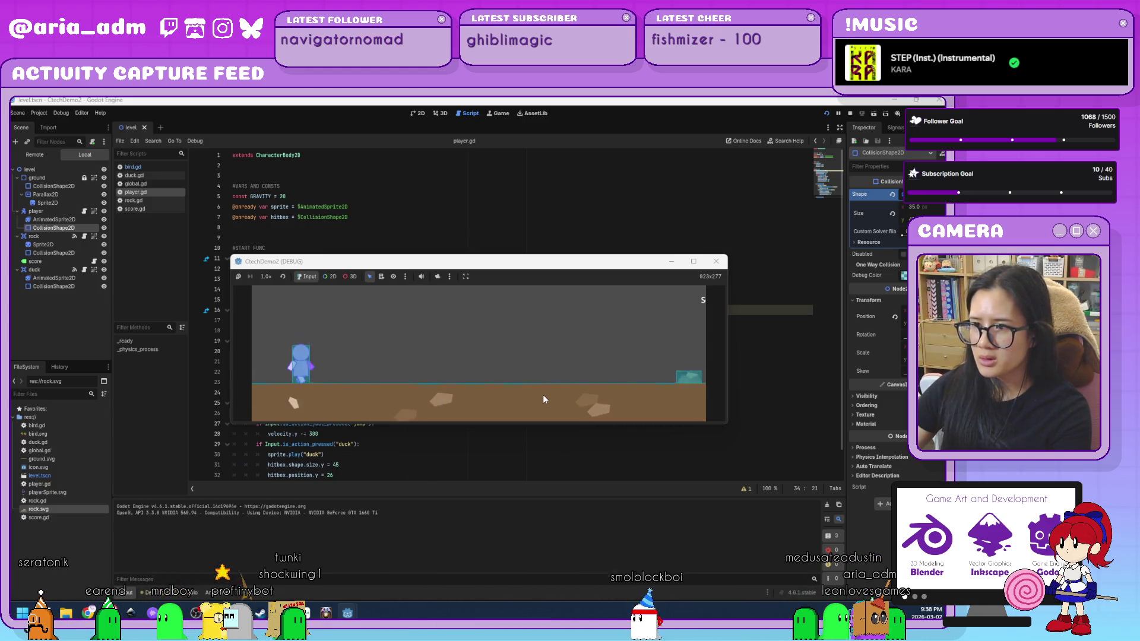
Step: Keep ducking birds and jumping rocks, then close the game with Alt+F4
{"action": "key", "text": "Down"}
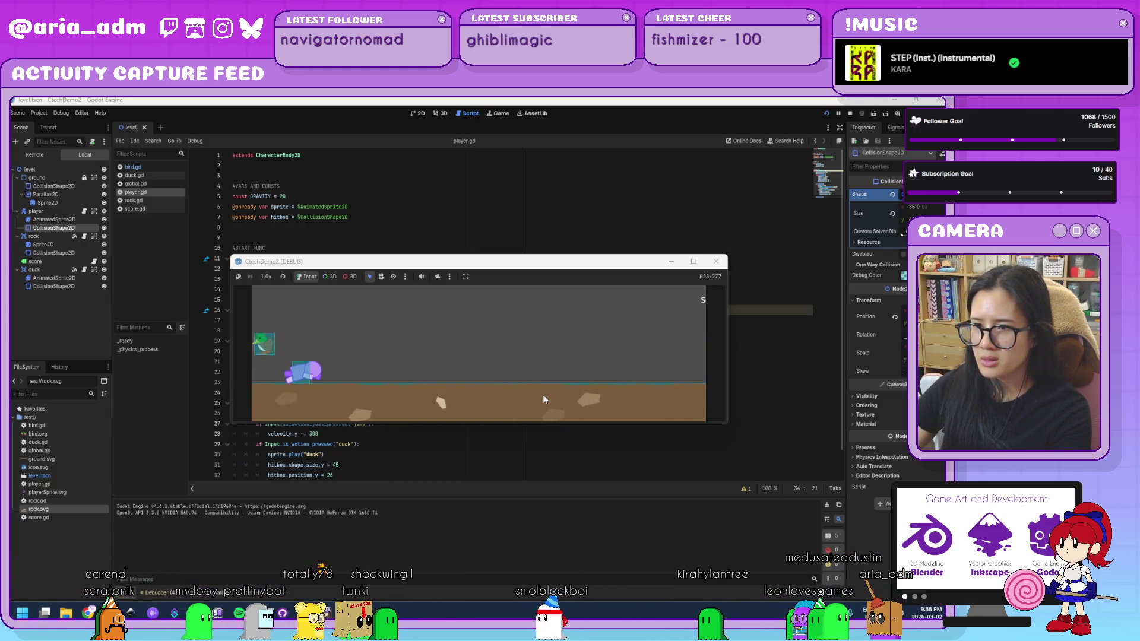
{"action": "key", "text": "space"}
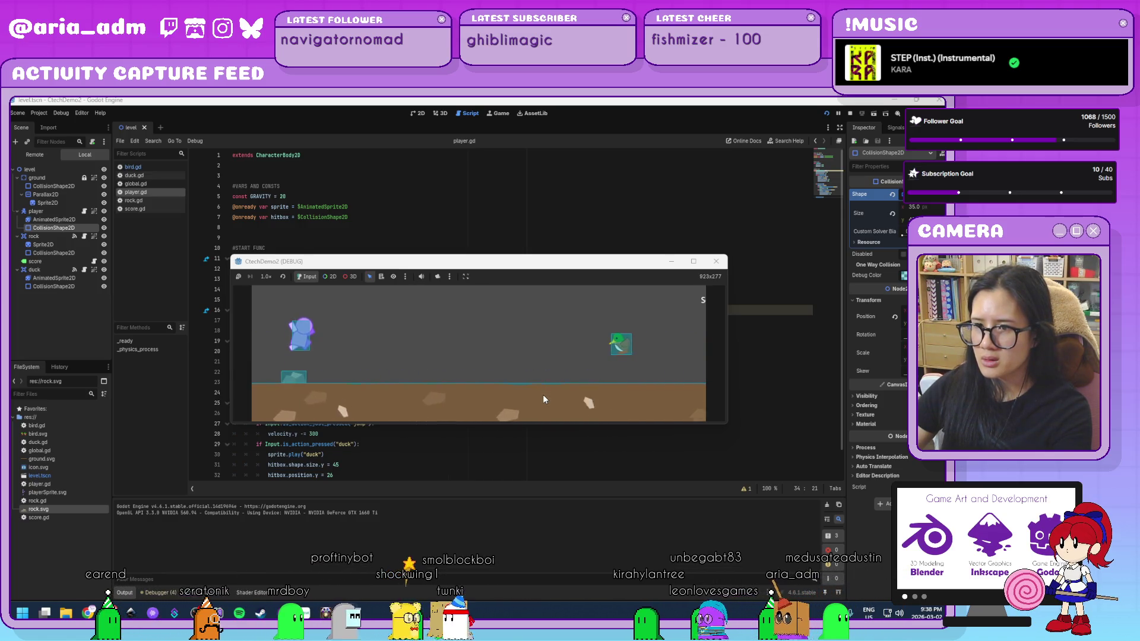
{"action": "key", "text": "Down"}
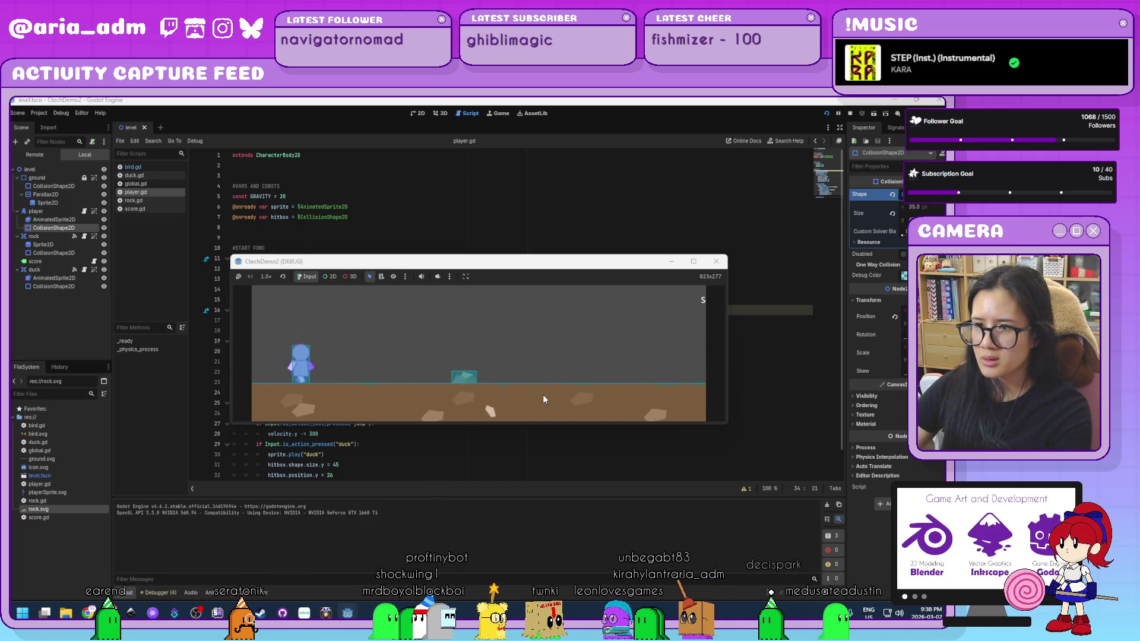
{"action": "key", "text": "space"}
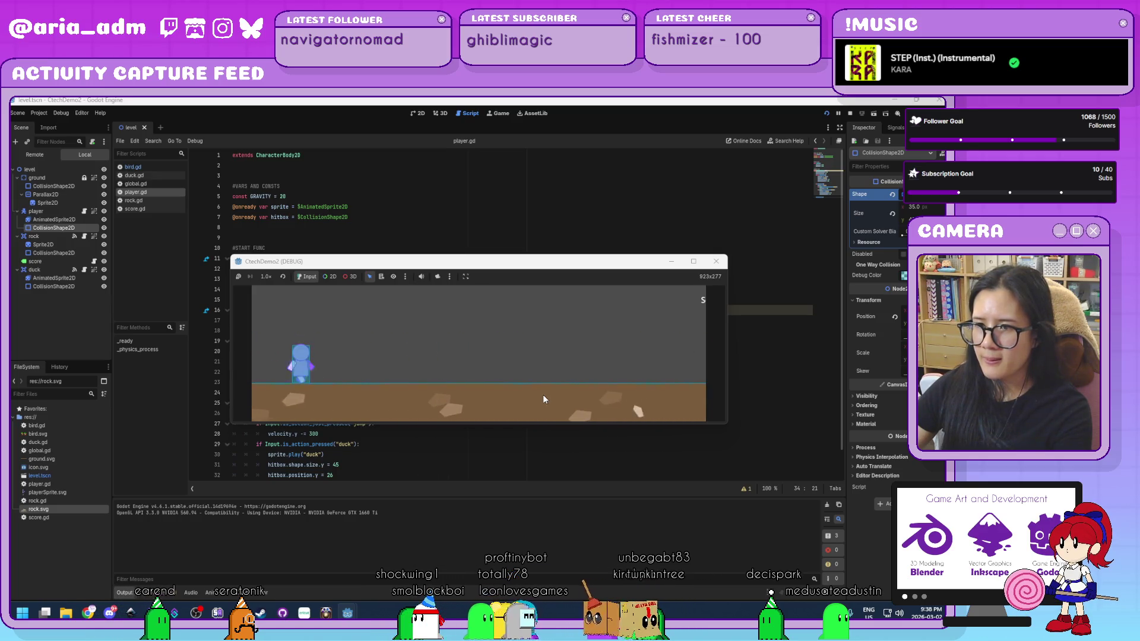
{"action": "key", "text": "alt+F4"}
{"action": "left_click", "coordinate": [40, 113]}
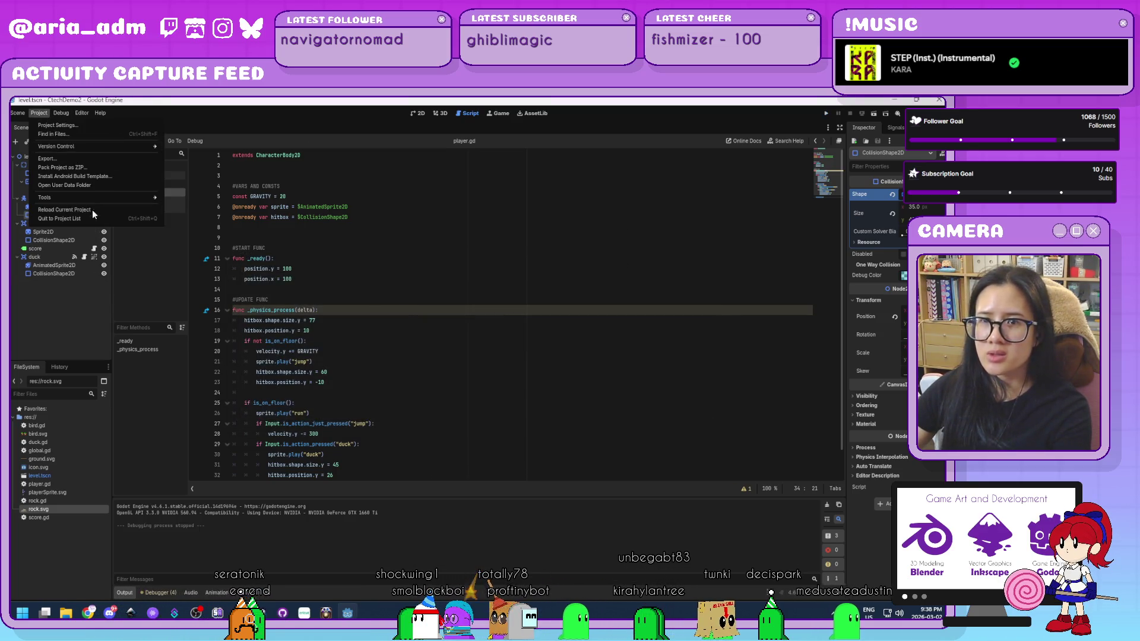
Step: Return to the Project List, open CtechDemo1 and run the dodge game
{"action": "left_click", "coordinate": [86, 221]}
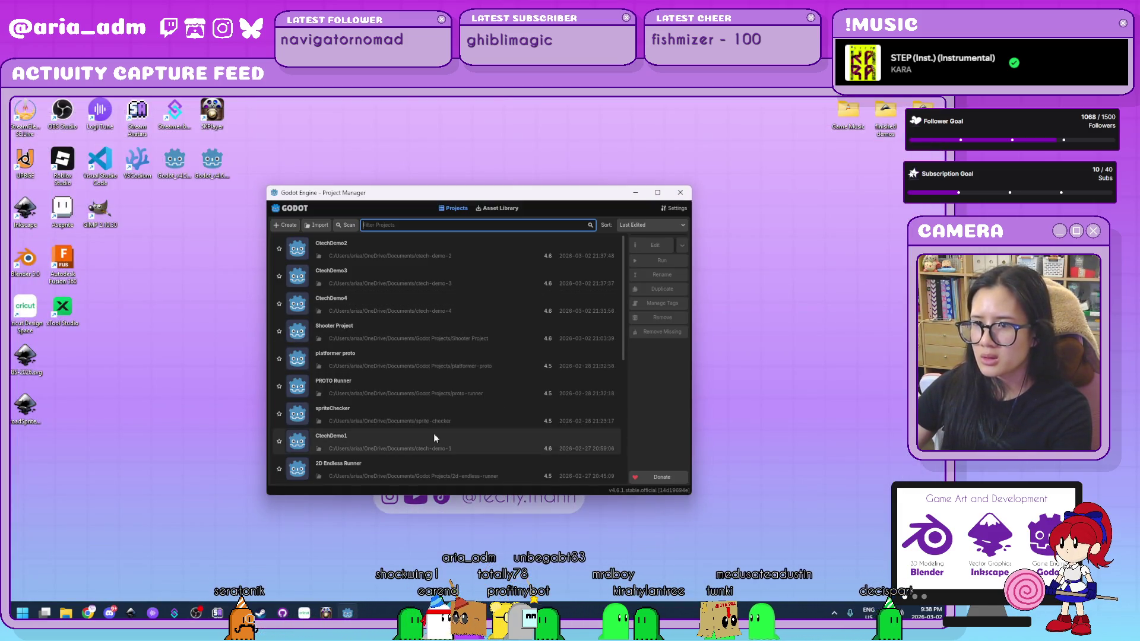
{"action": "double_click", "coordinate": [439, 440]}
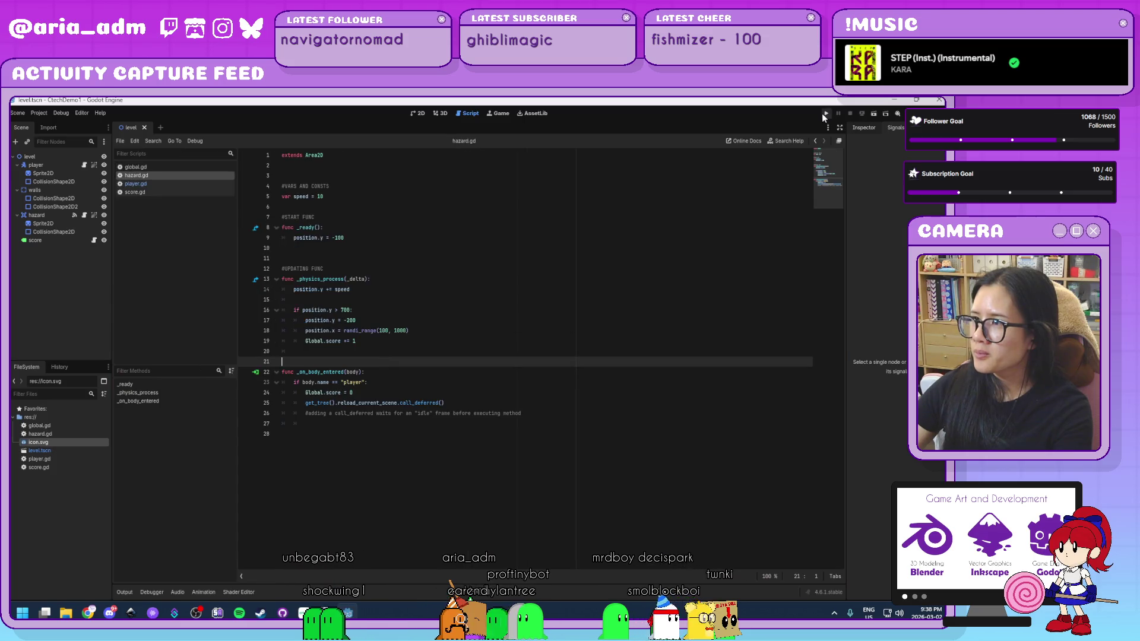
{"action": "left_click", "coordinate": [826, 113]}
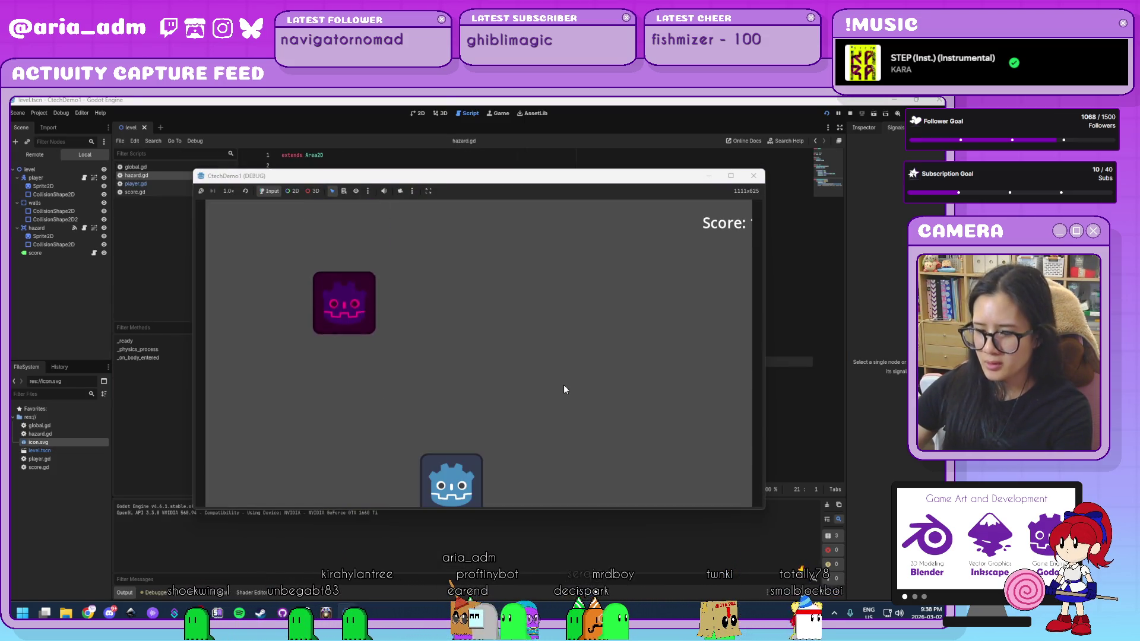
Step: Steer the blue player left and right to dodge the falling hazards
{"action": "key", "text": "Right"}
{"action": "key", "text": "Left"}
{"action": "key", "text": "Right"}
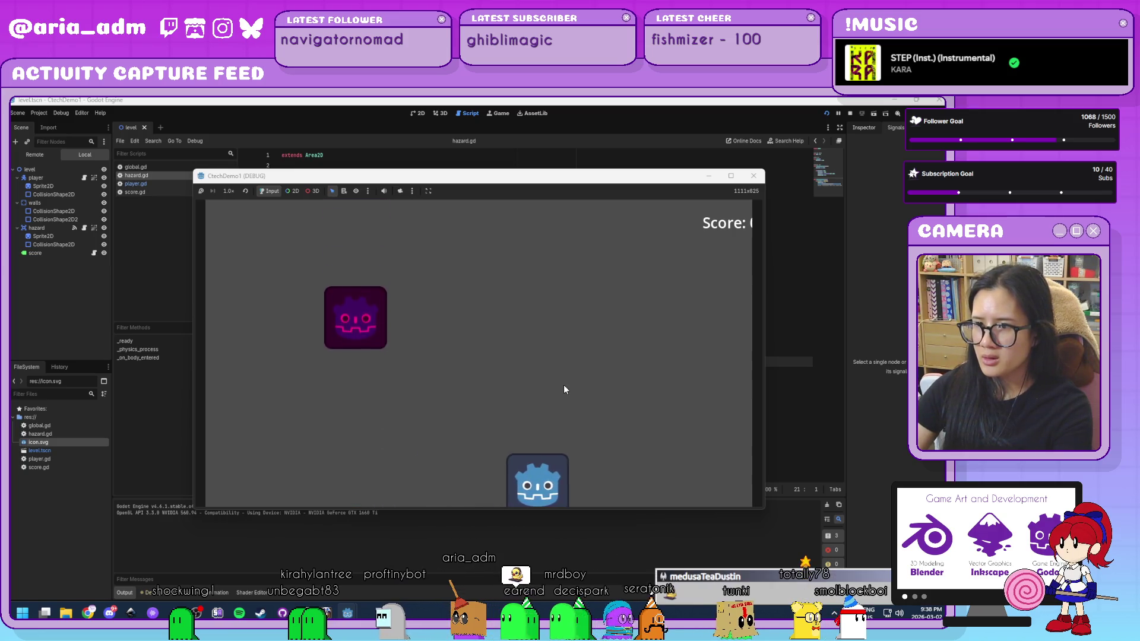
{"action": "key", "text": "Left"}
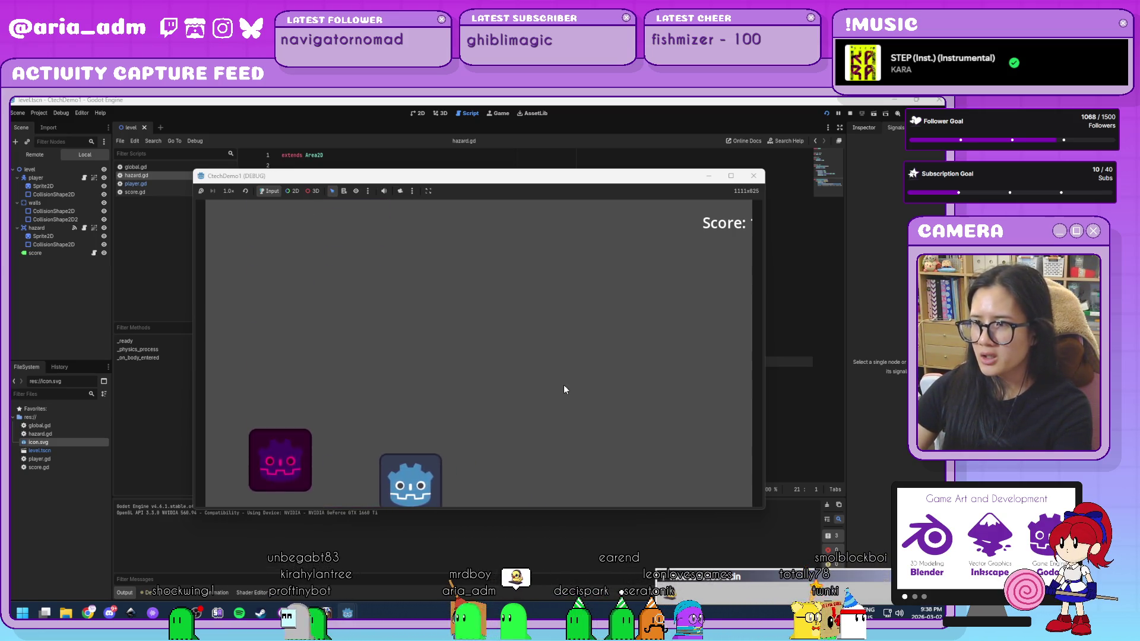
{"action": "key", "text": "Right"}
{"action": "key", "text": "Left"}
{"action": "key", "text": "Right"}
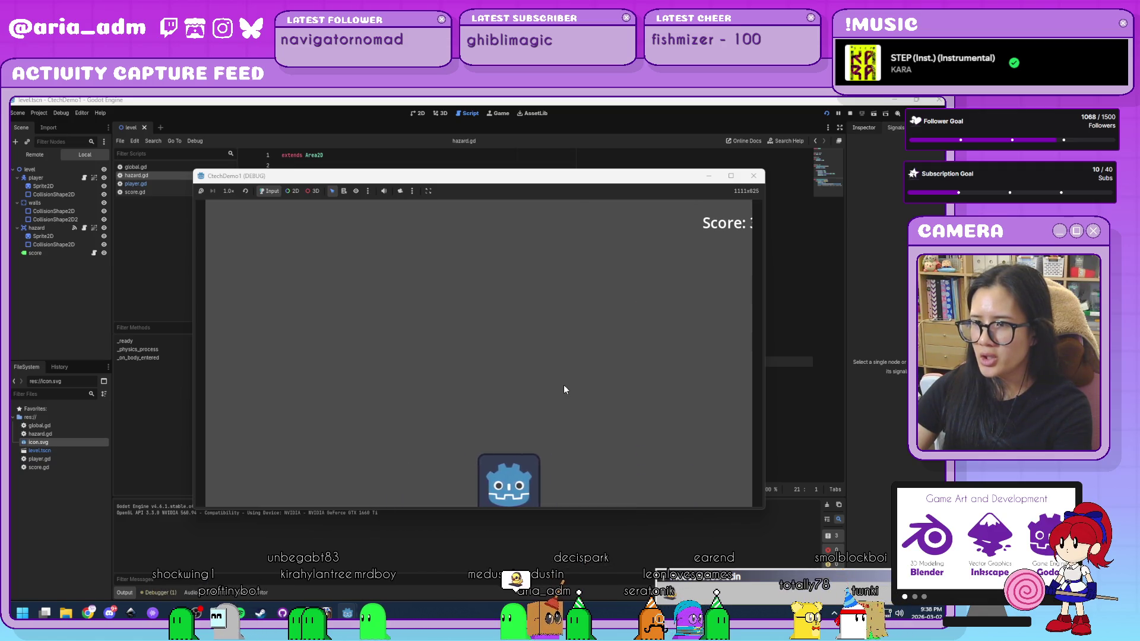
{"action": "key", "text": "Right"}
{"action": "key", "text": "Left"}
{"action": "key", "text": "Right"}
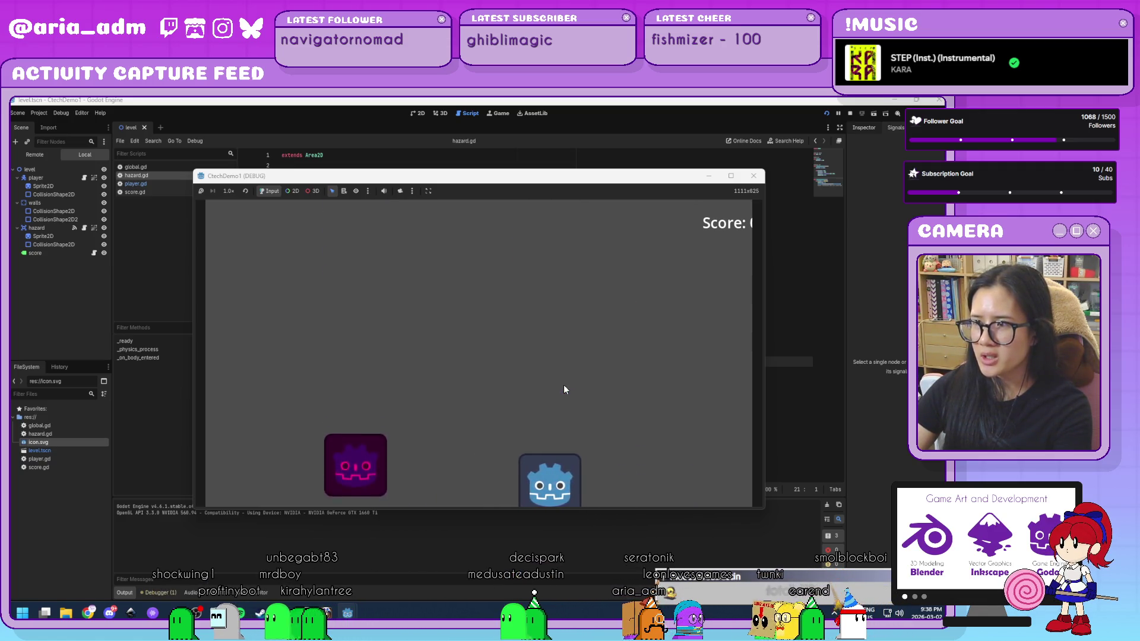
{"action": "key", "text": "Left"}
{"action": "key", "text": "Right"}
{"action": "key", "text": "Left"}
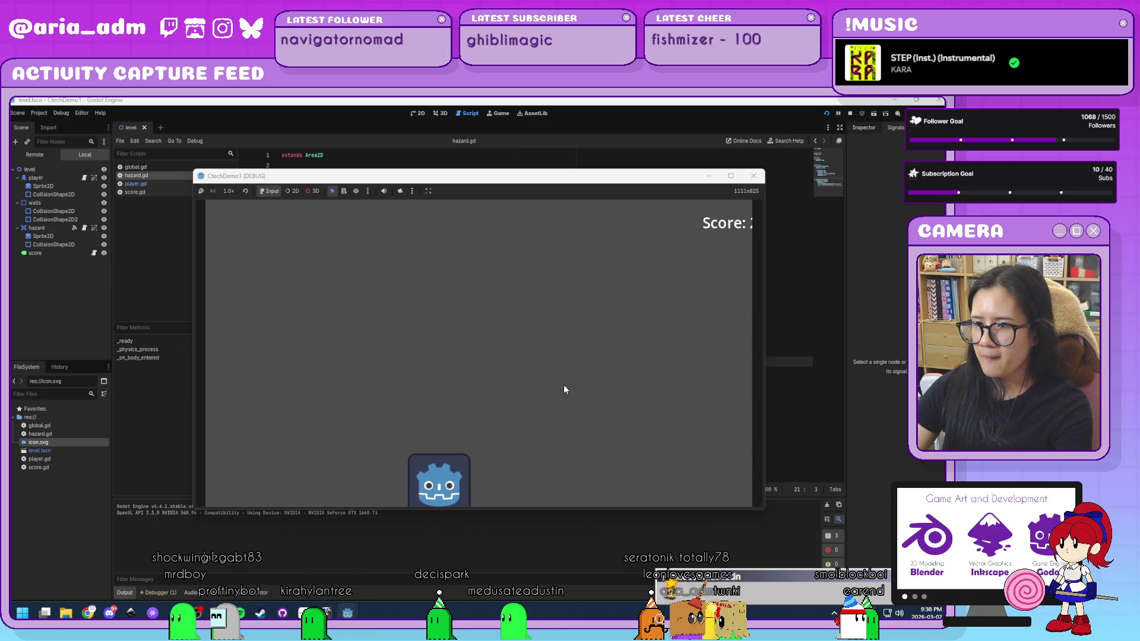
{"action": "key", "text": "Right"}
{"action": "key", "text": "Left"}
{"action": "key", "text": "Right"}
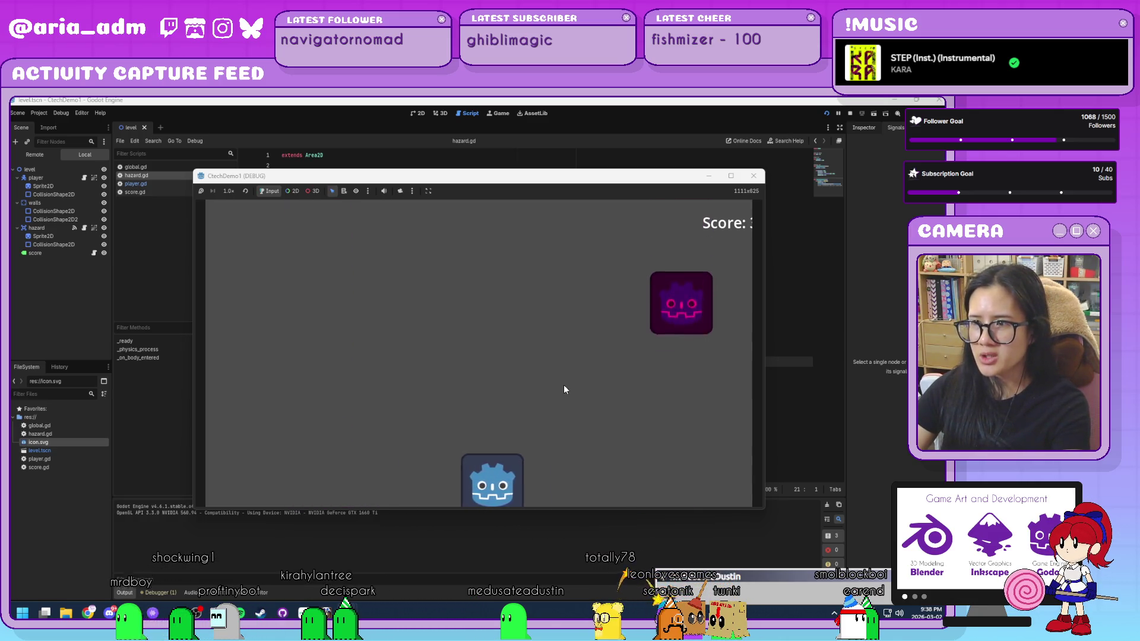
{"action": "key", "text": "Left"}
{"action": "key", "text": "Right"}
{"action": "key", "text": "Left"}
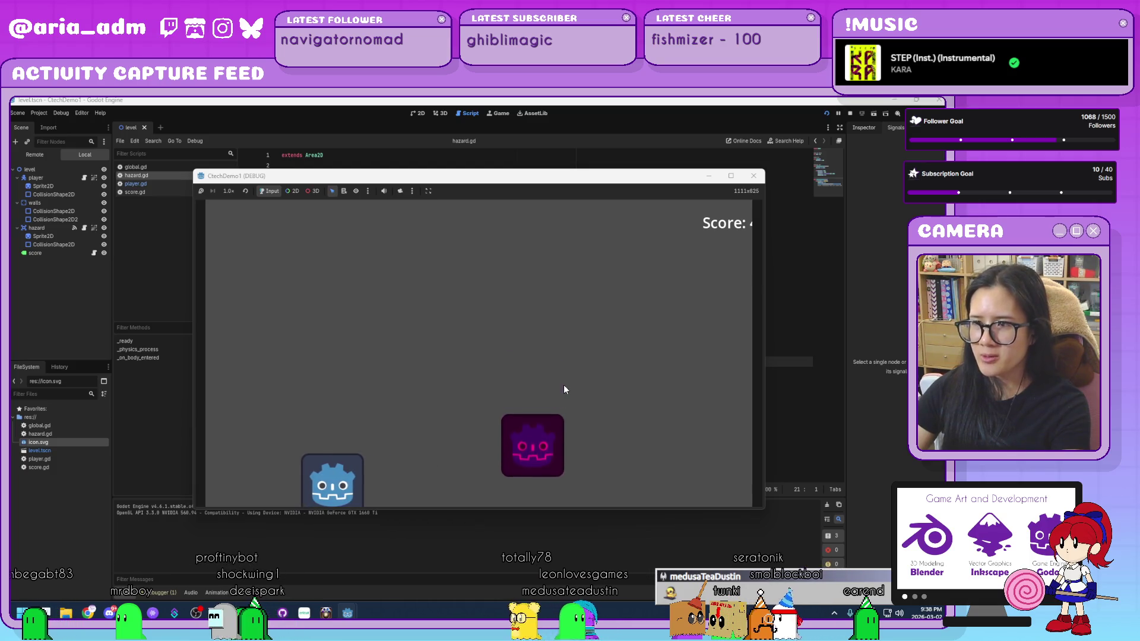
{"action": "key", "text": "Right"}
{"action": "key", "text": "Left"}
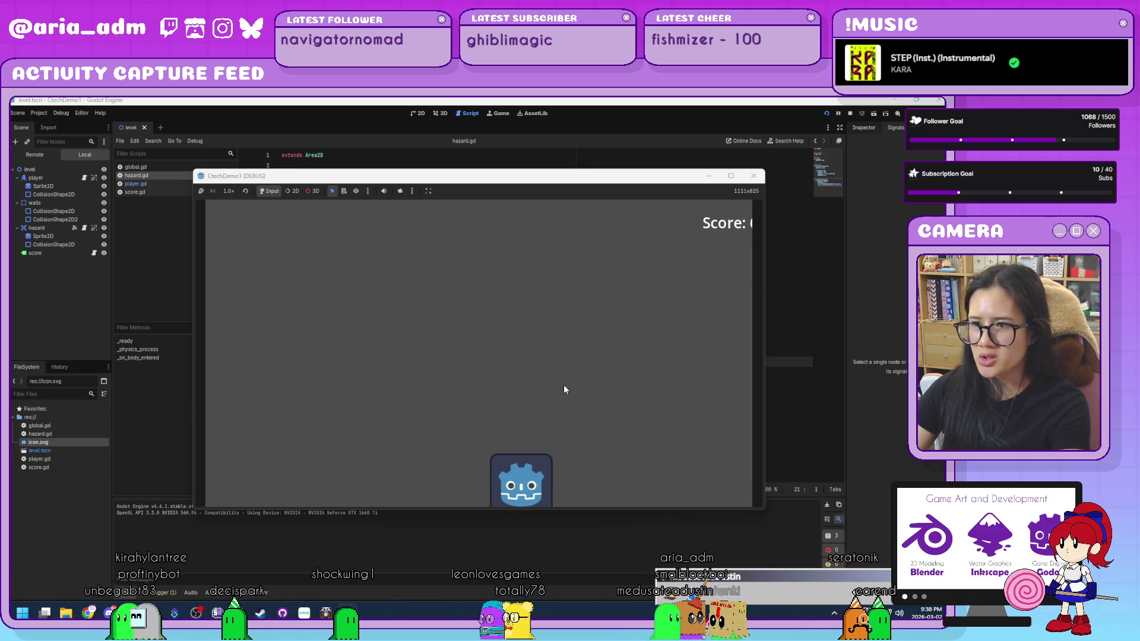
{"action": "key", "text": "Left"}
{"action": "key", "text": "Right"}
{"action": "key", "text": "Left"}
{"action": "key", "text": "Right"}
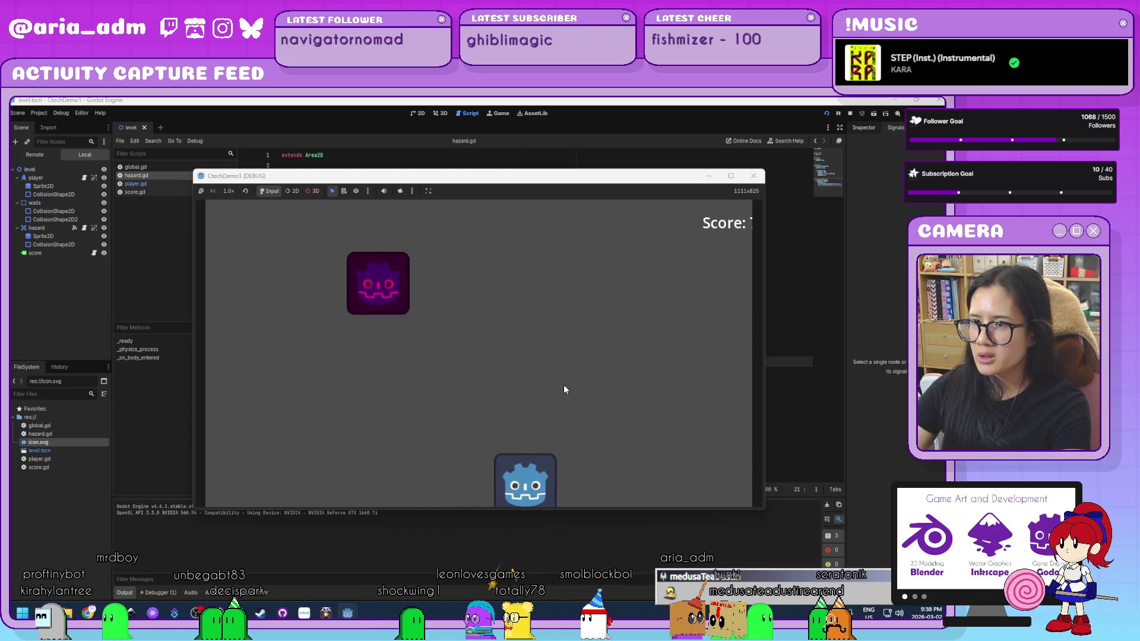
{"action": "key", "text": "Right"}
{"action": "key", "text": "Left"}
{"action": "key", "text": "Right"}
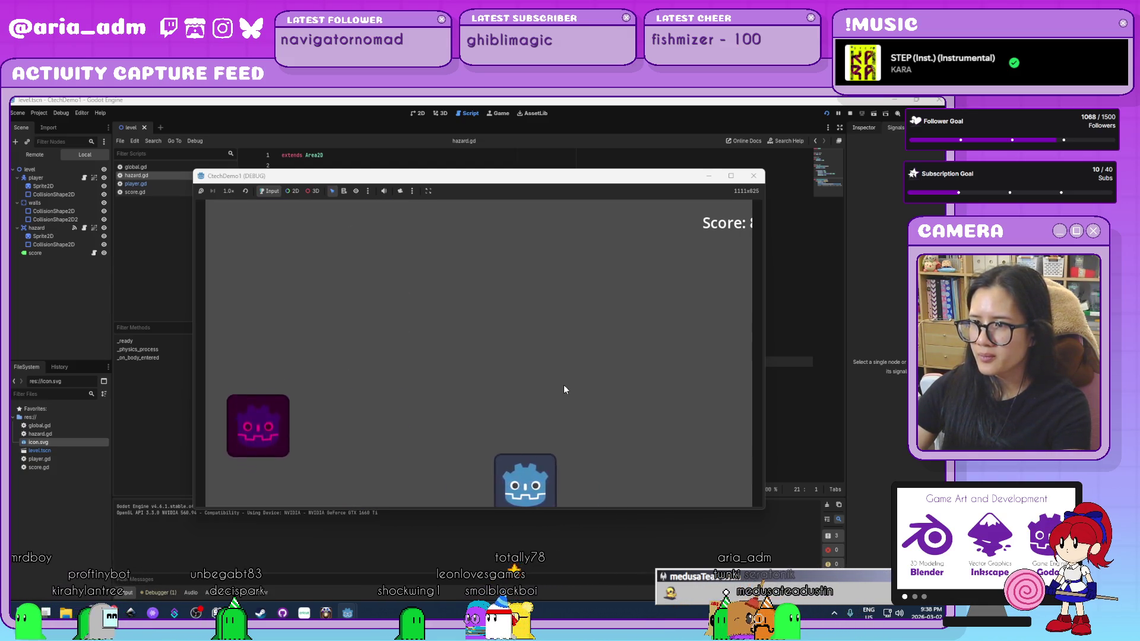
{"action": "key", "text": "Left"}
{"action": "key", "text": "Right"}
{"action": "key", "text": "Left"}
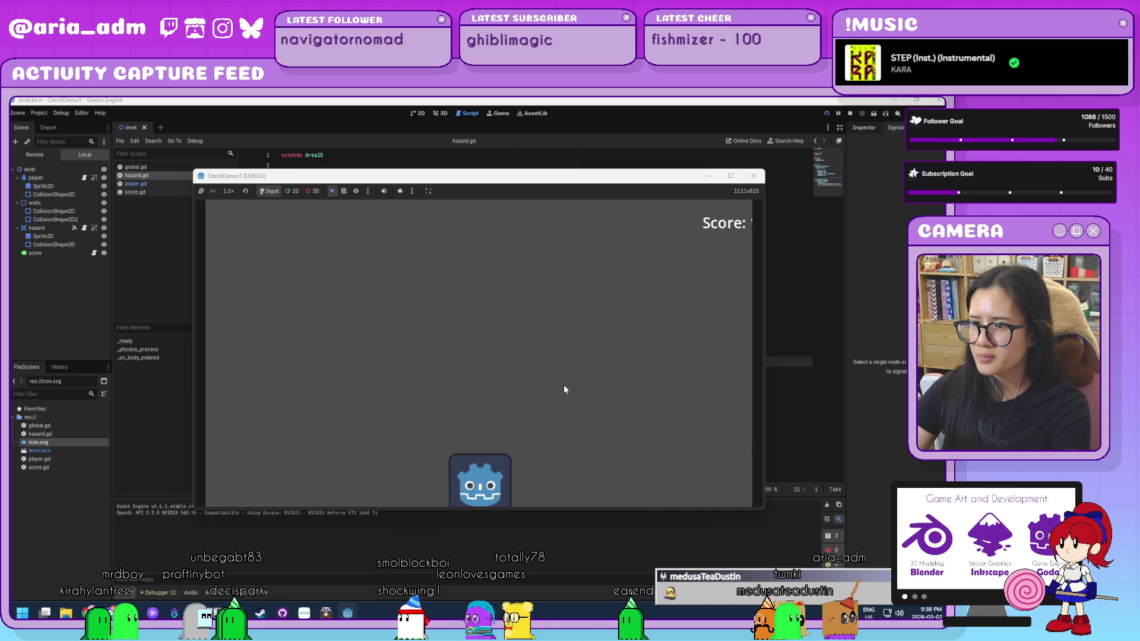
{"action": "key", "text": "Right"}
{"action": "key", "text": "Left"}
{"action": "key", "text": "Right"}
{"action": "key", "text": "Left"}
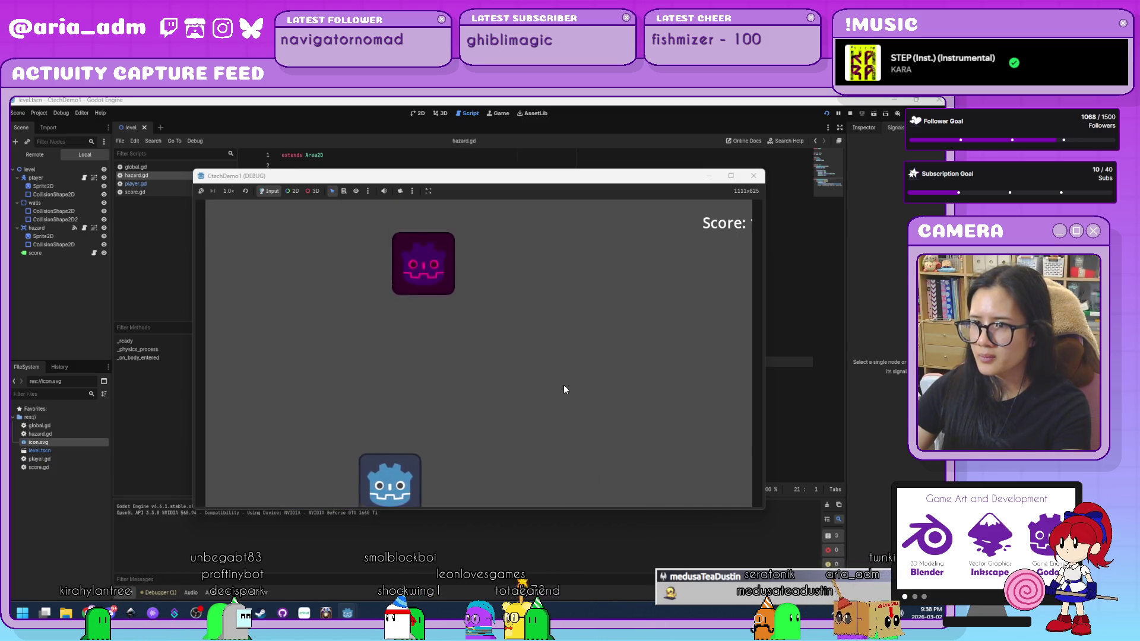
{"action": "key", "text": "Left"}
{"action": "key", "text": "Right"}
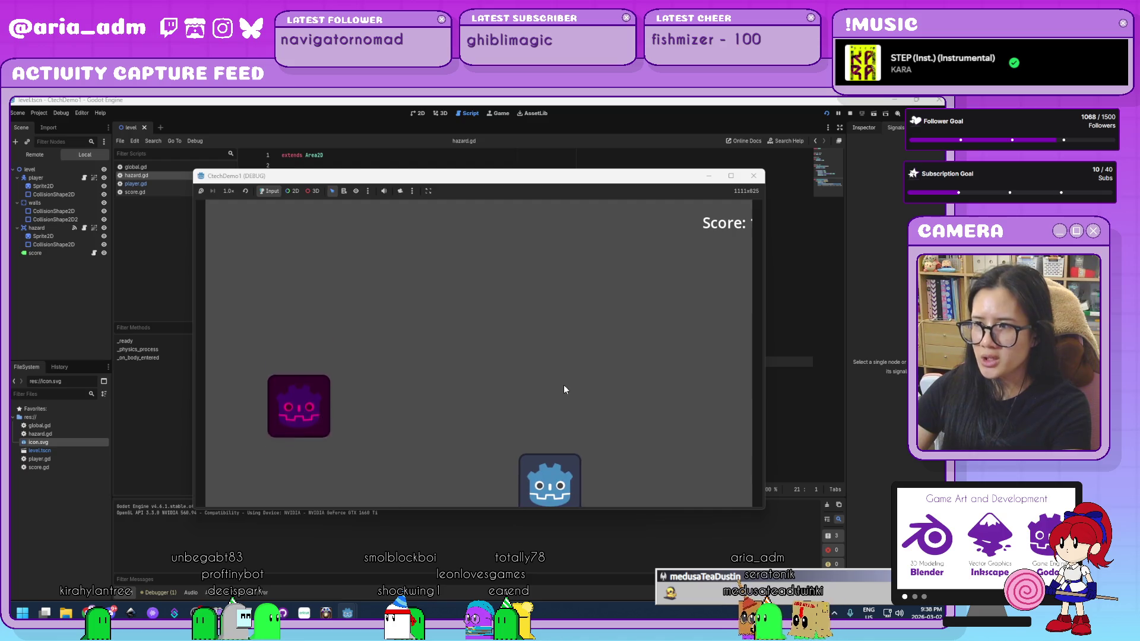
{"action": "key", "text": "Left"}
{"action": "key", "text": "Right"}
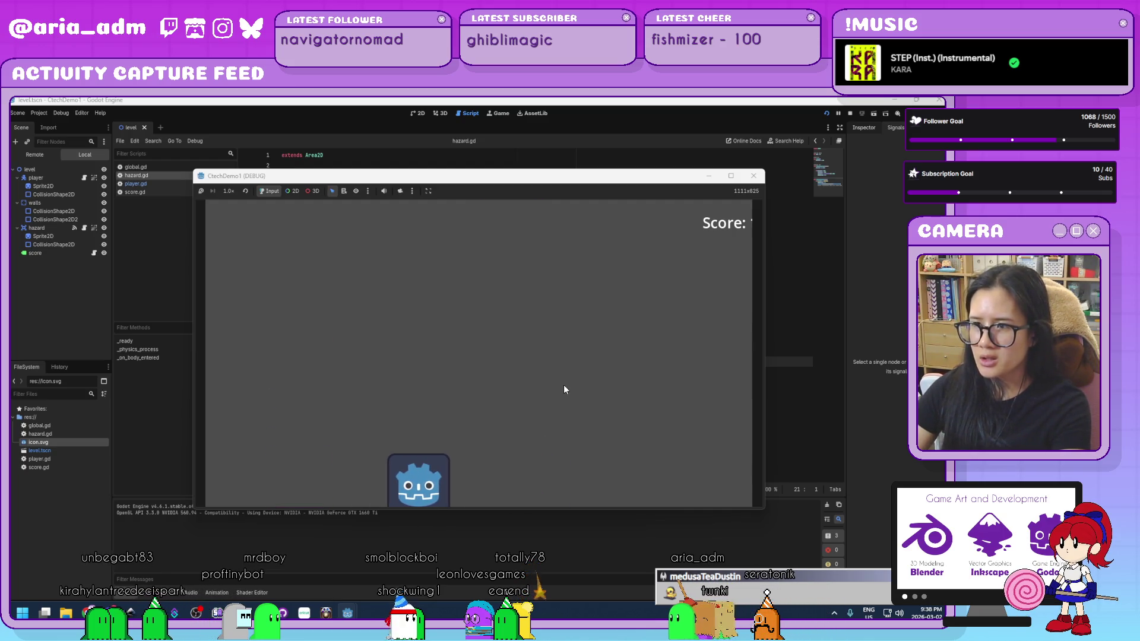
{"action": "key", "text": "Right"}
{"action": "key", "text": "Left"}
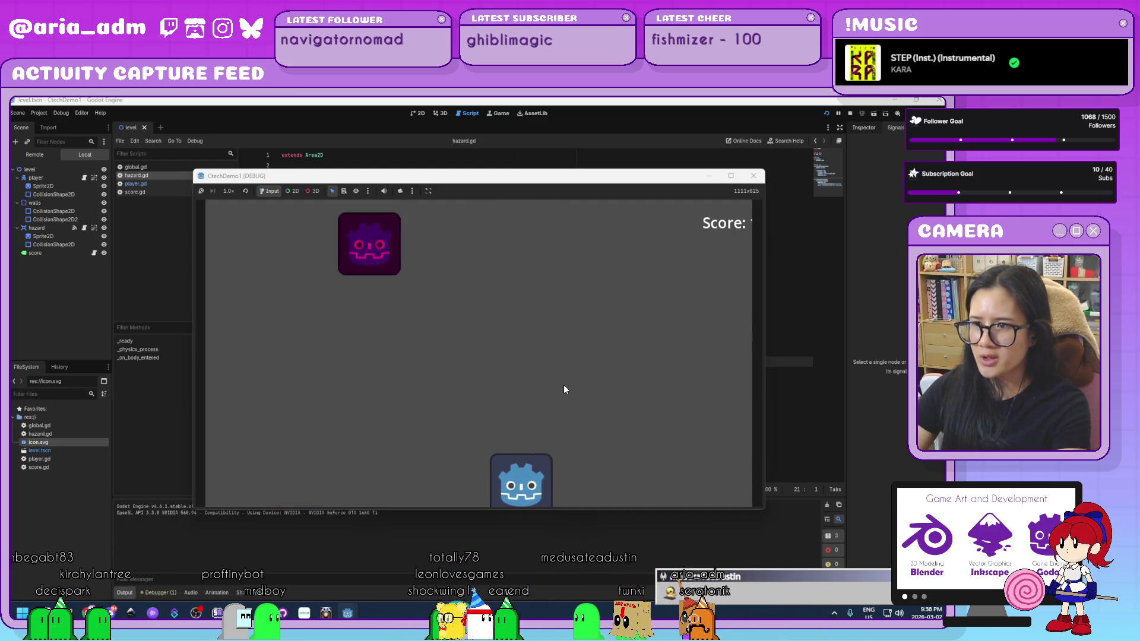
{"action": "key", "text": "Left"}
Step: Keep dodging hazards until the score reaches 4, then stop the game
{"action": "key", "text": "Right"}
{"action": "key", "text": "Left"}
{"action": "key", "text": "Right"}
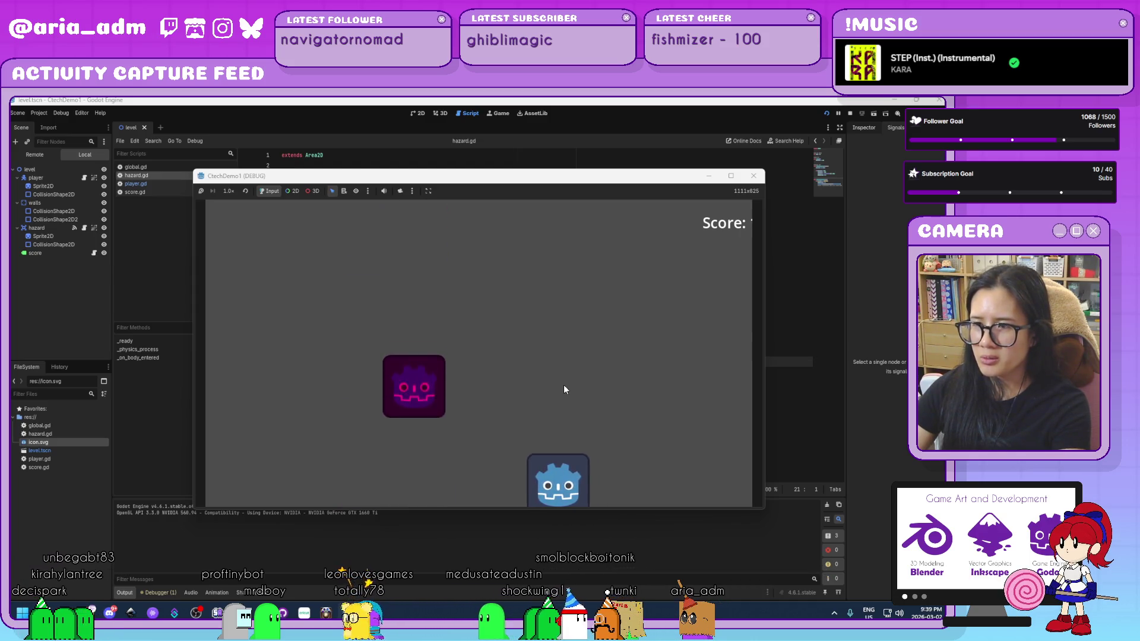
{"action": "key", "text": "Right"}
{"action": "key", "text": "Left"}
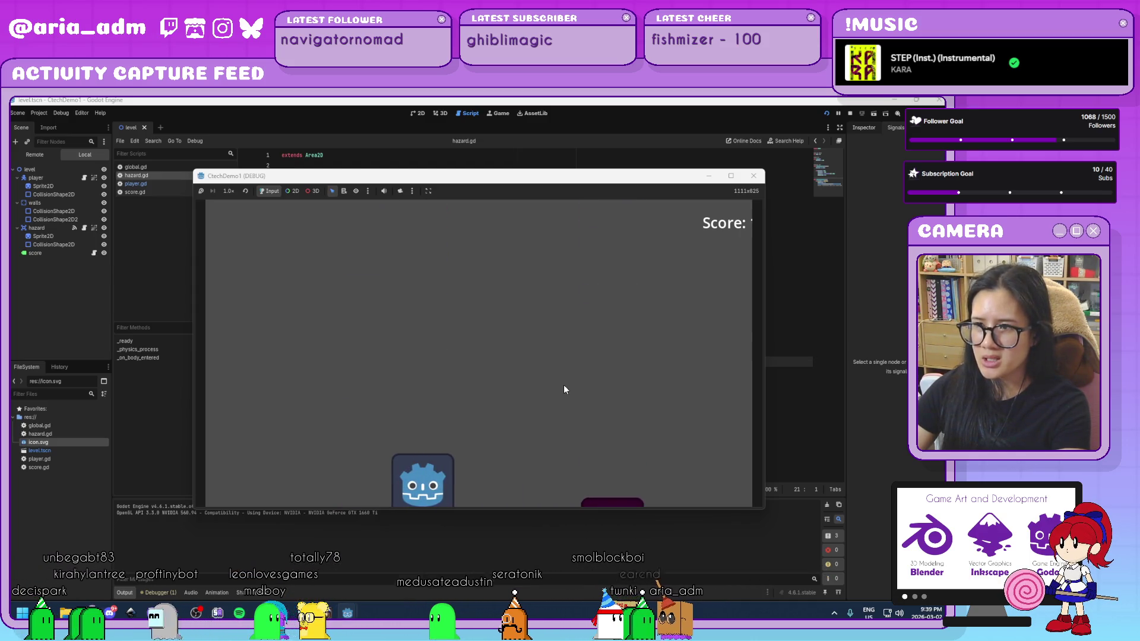
{"action": "key", "text": "Right"}
{"action": "key", "text": "Left"}
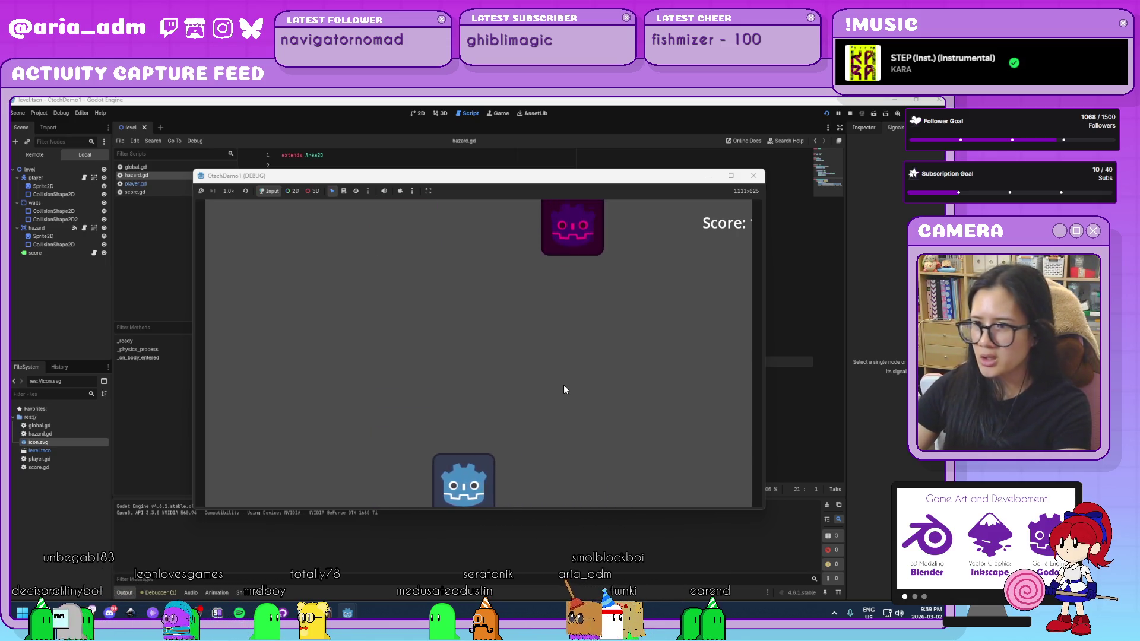
{"action": "key", "text": "Left"}
{"action": "key", "text": "Right"}
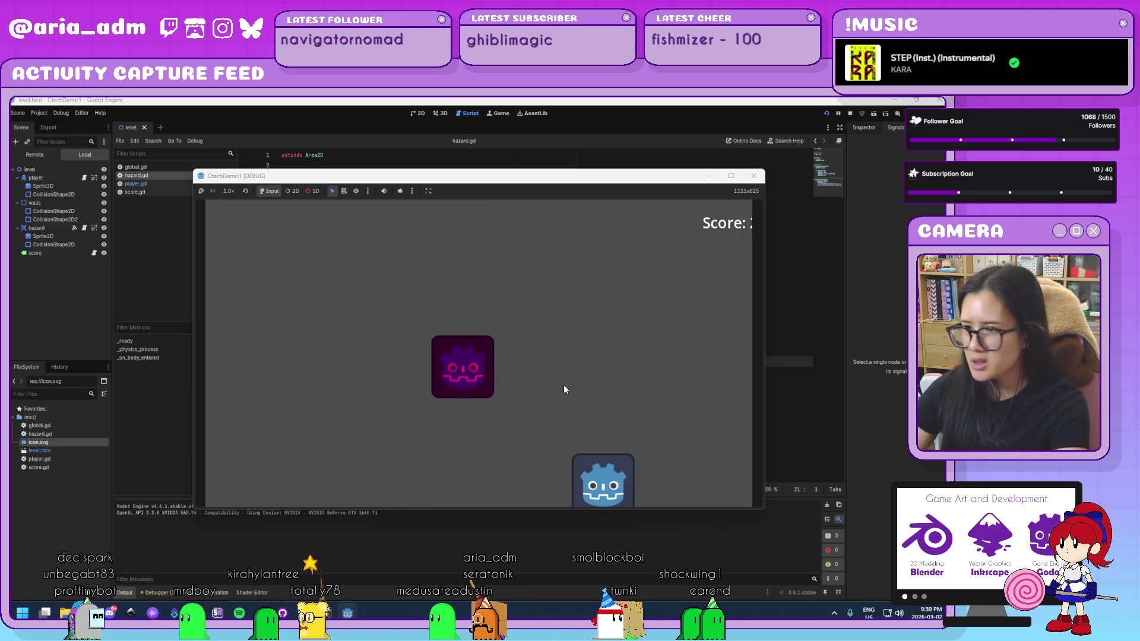
{"action": "key", "text": "Left"}
{"action": "key", "text": "Right"}
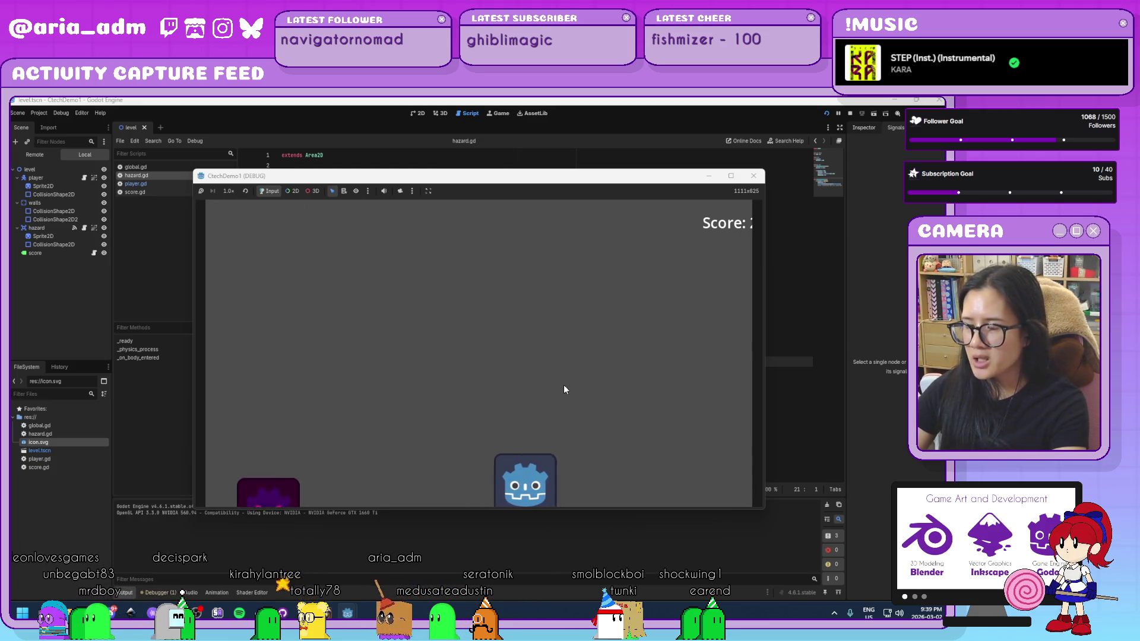
{"action": "key", "text": "Left"}
{"action": "key", "text": "Right"}
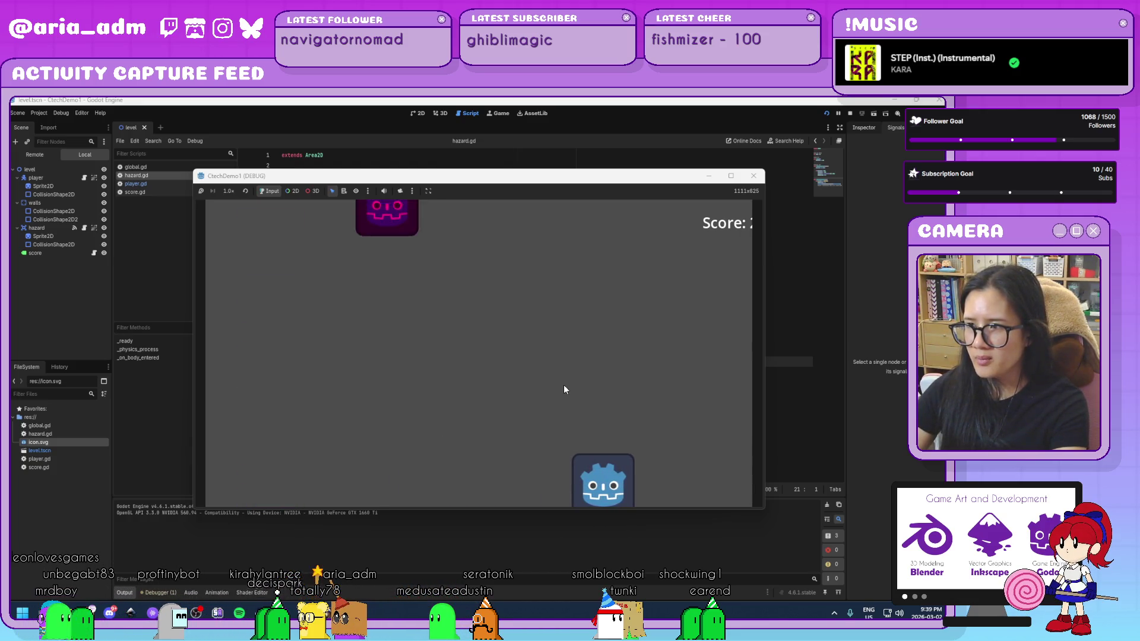
{"action": "key", "text": "Left"}
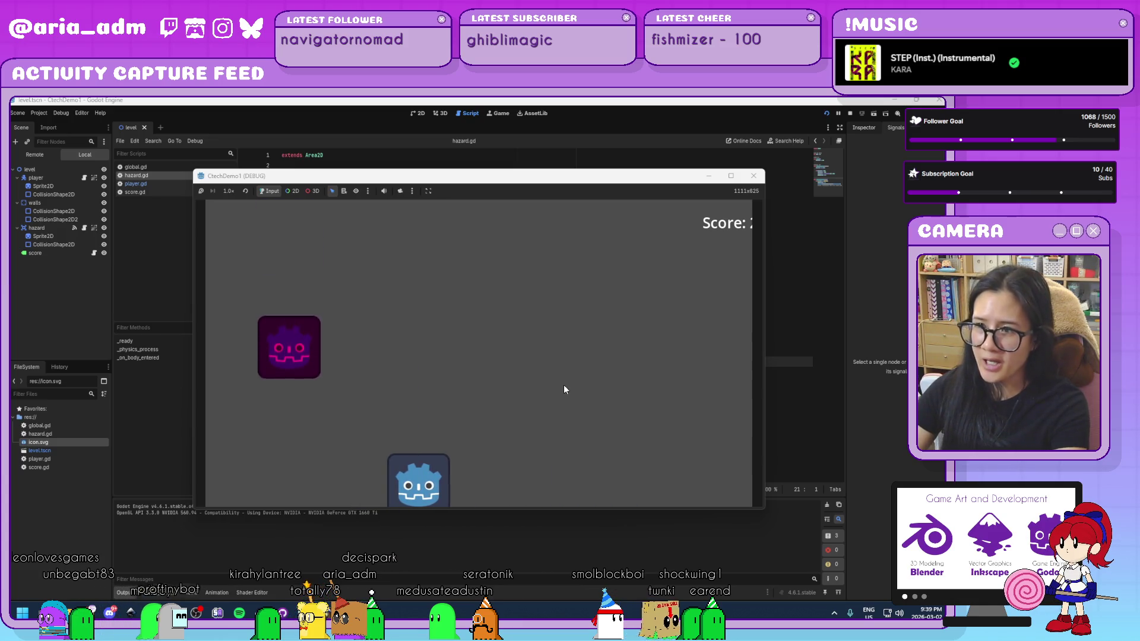
{"action": "key", "text": "Right"}
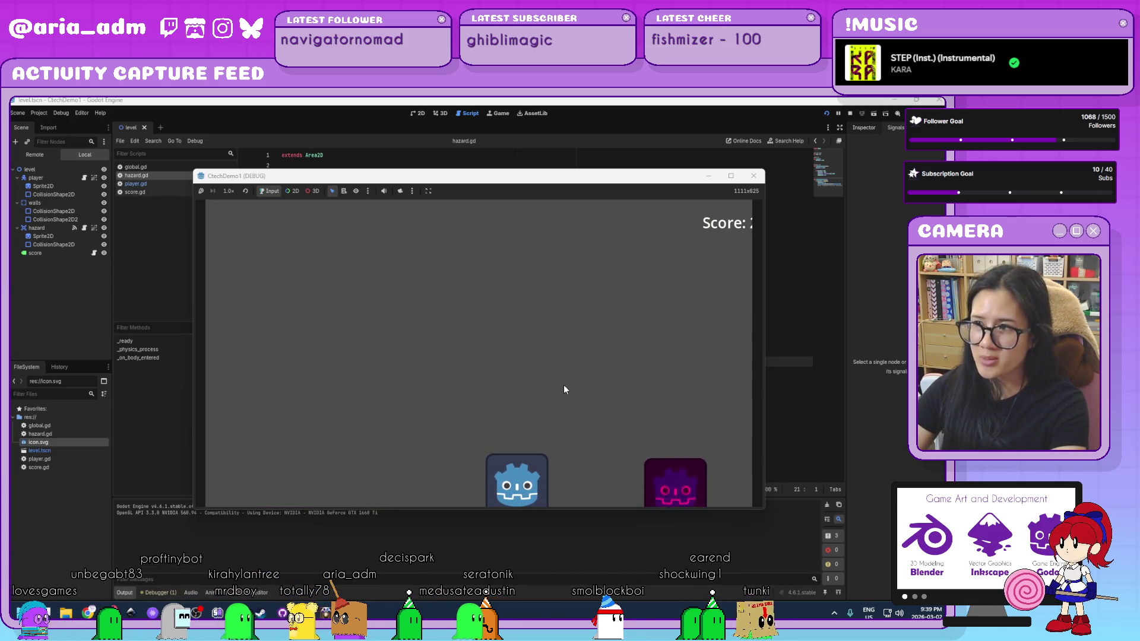
{"action": "key", "text": "Right"}
{"action": "key", "text": "Left"}
{"action": "key", "text": "Left"}
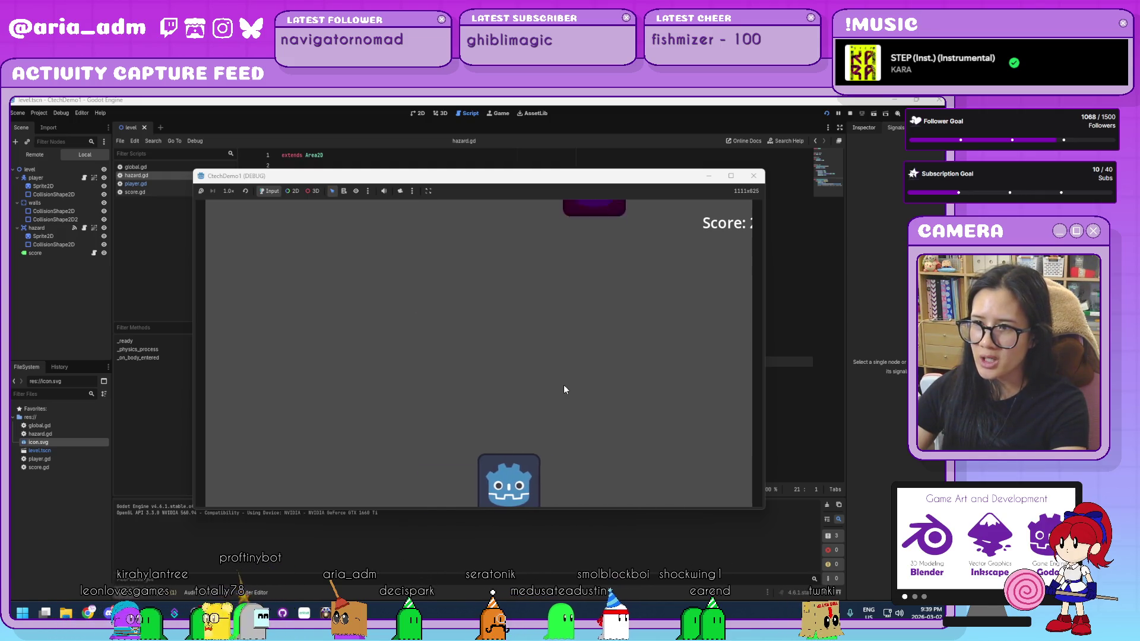
{"action": "key", "text": "Left"}
{"action": "key", "text": "Right"}
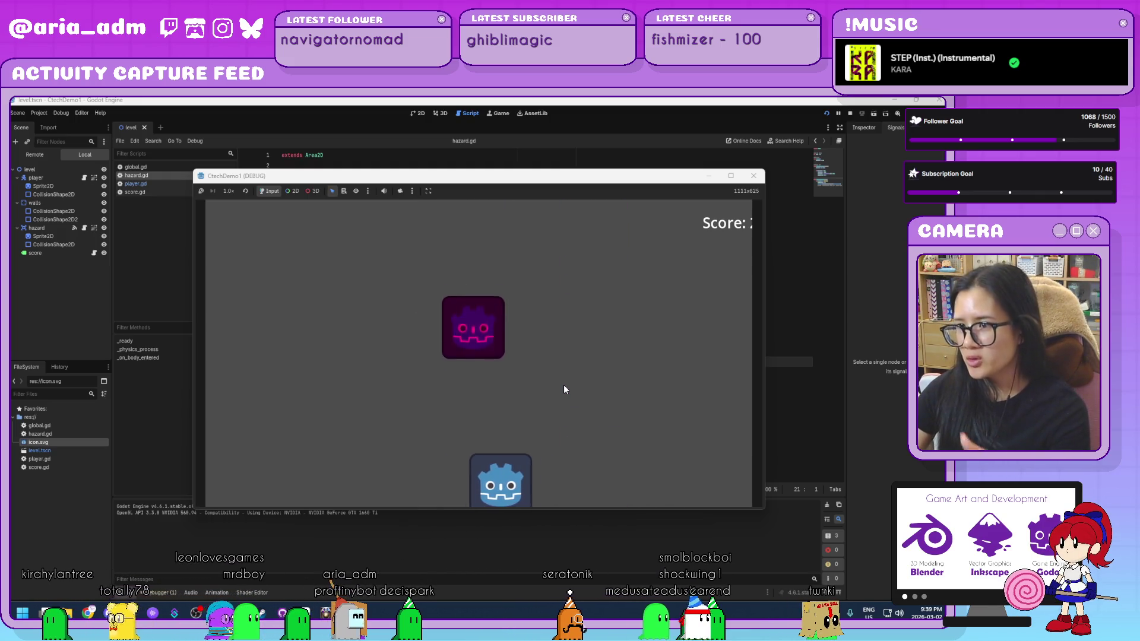
{"action": "key", "text": "Right"}
{"action": "key", "text": "Left"}
{"action": "key", "text": "Right"}
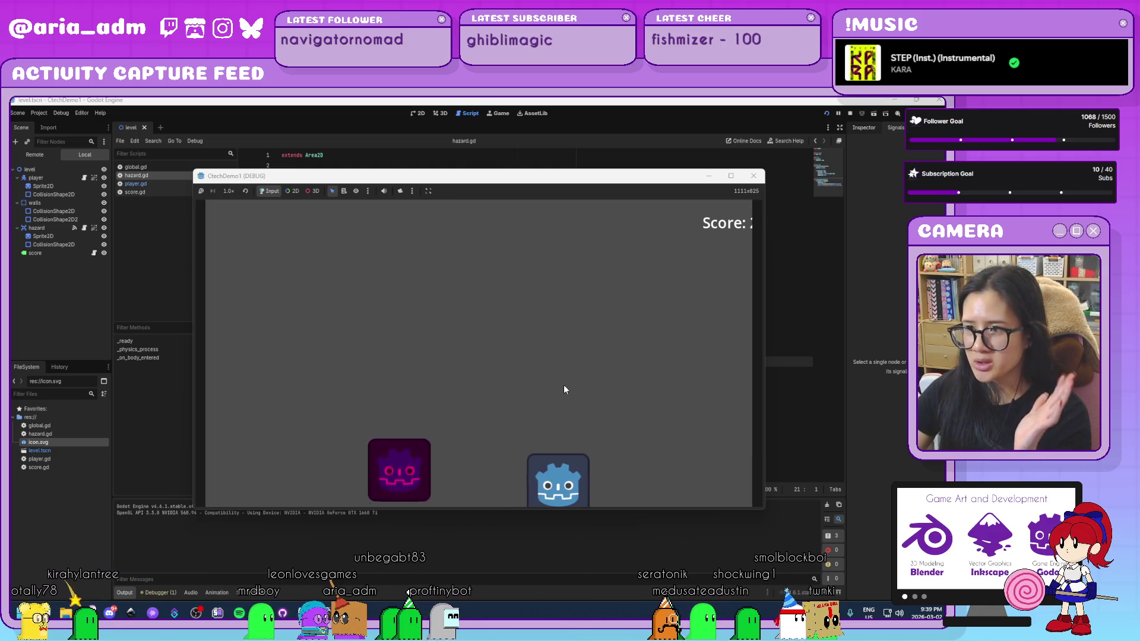
{"action": "key", "text": "Left"}
{"action": "key", "text": "Right"}
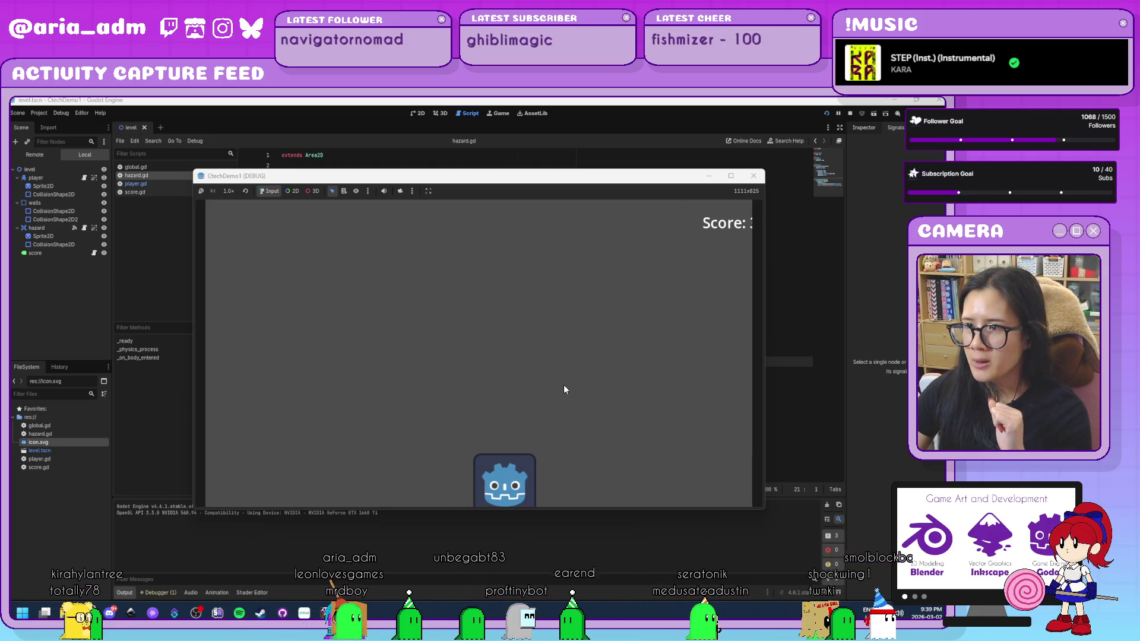
{"action": "key", "text": "Right"}
{"action": "key", "text": "Left"}
{"action": "key", "text": "Right"}
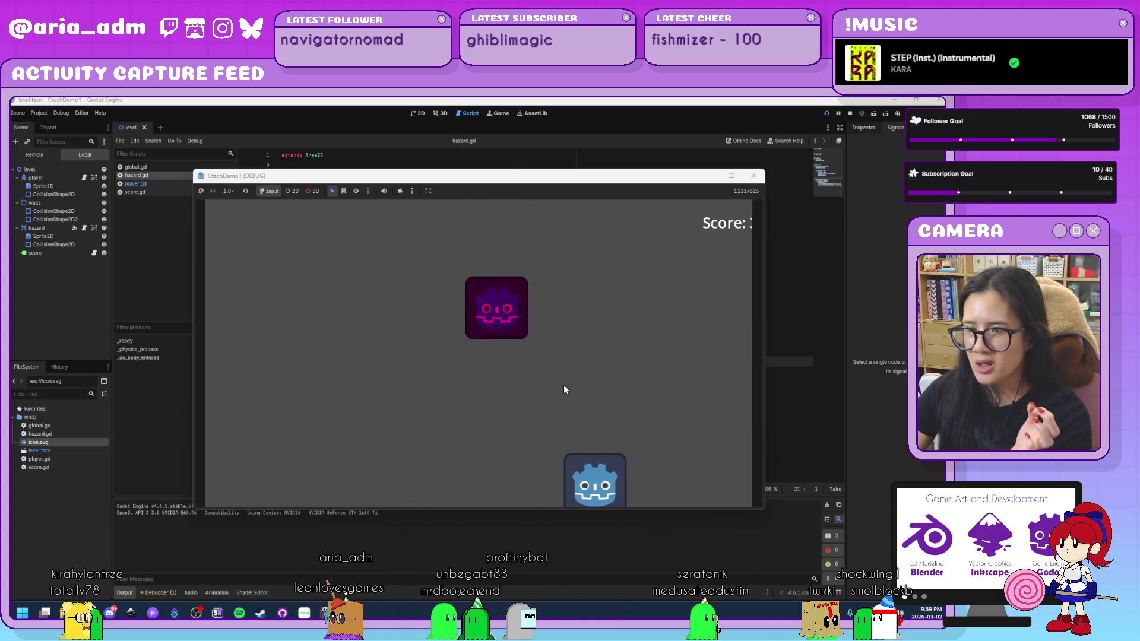
{"action": "key", "text": "Left"}
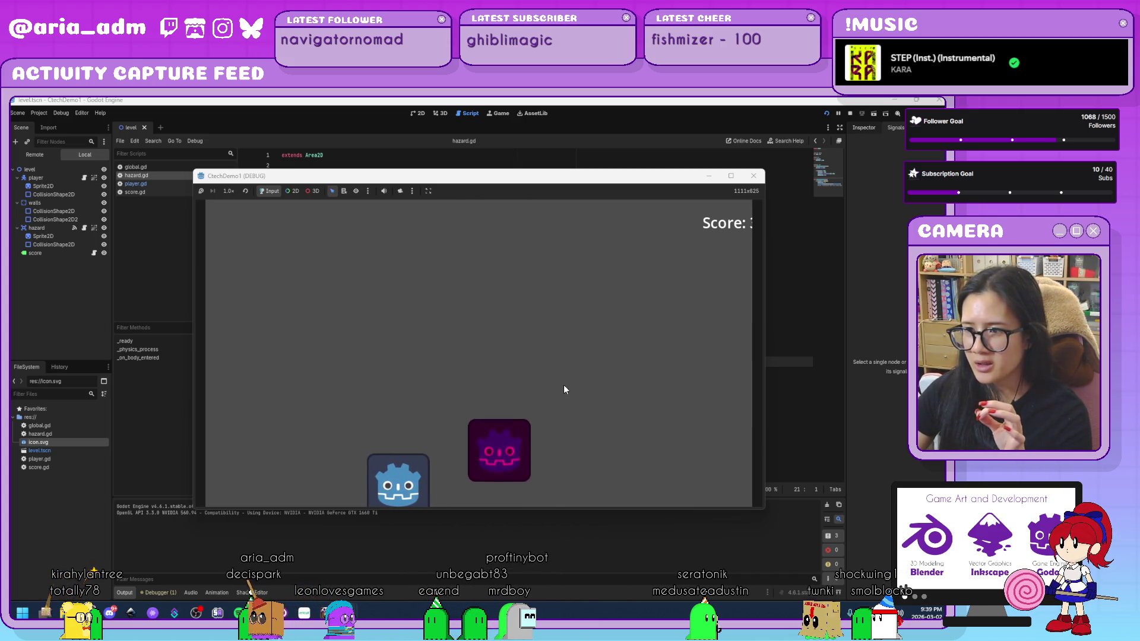
{"action": "key", "text": "Right"}
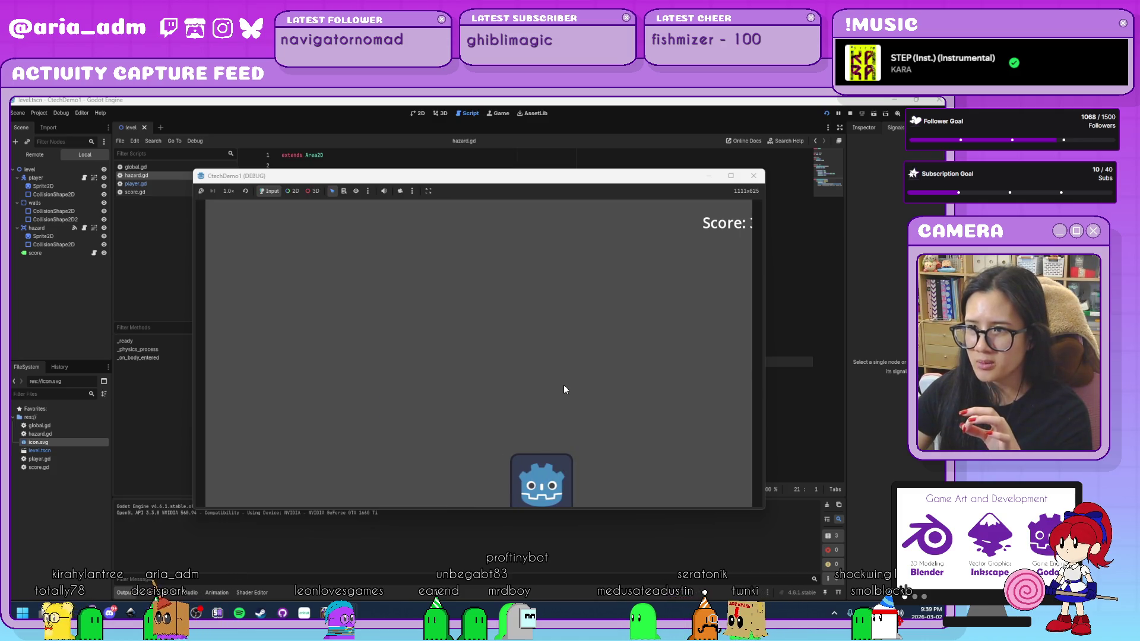
{"action": "key", "text": "Left"}
{"action": "key", "text": "Right"}
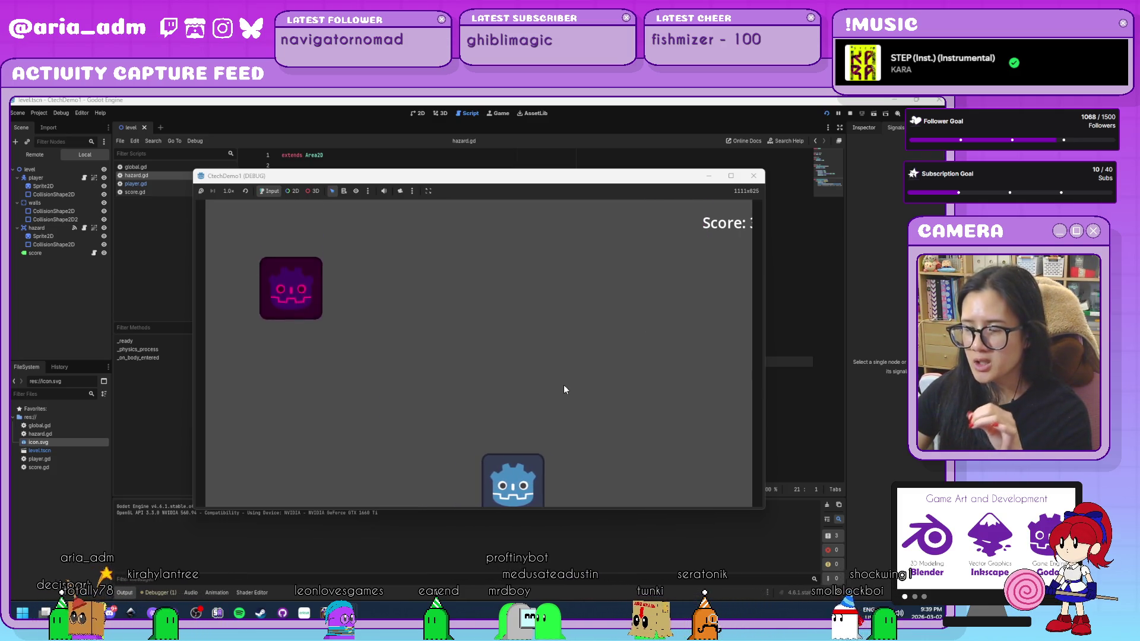
{"action": "key", "text": "Right"}
{"action": "key", "text": "Right"}
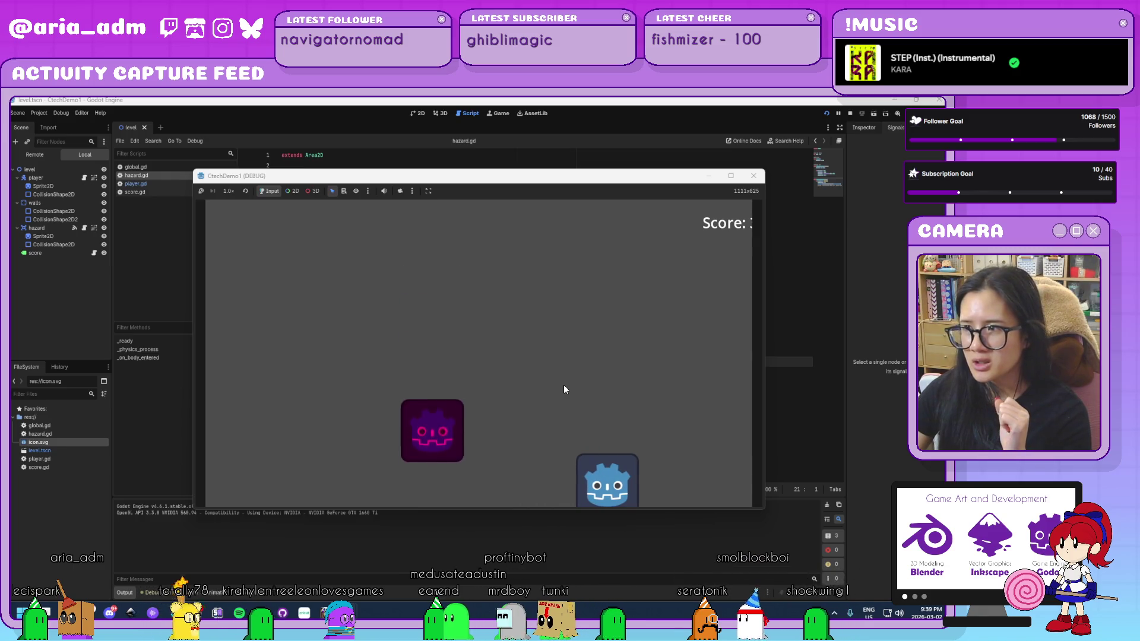
{"action": "key", "text": "Left"}
{"action": "key", "text": "Right"}
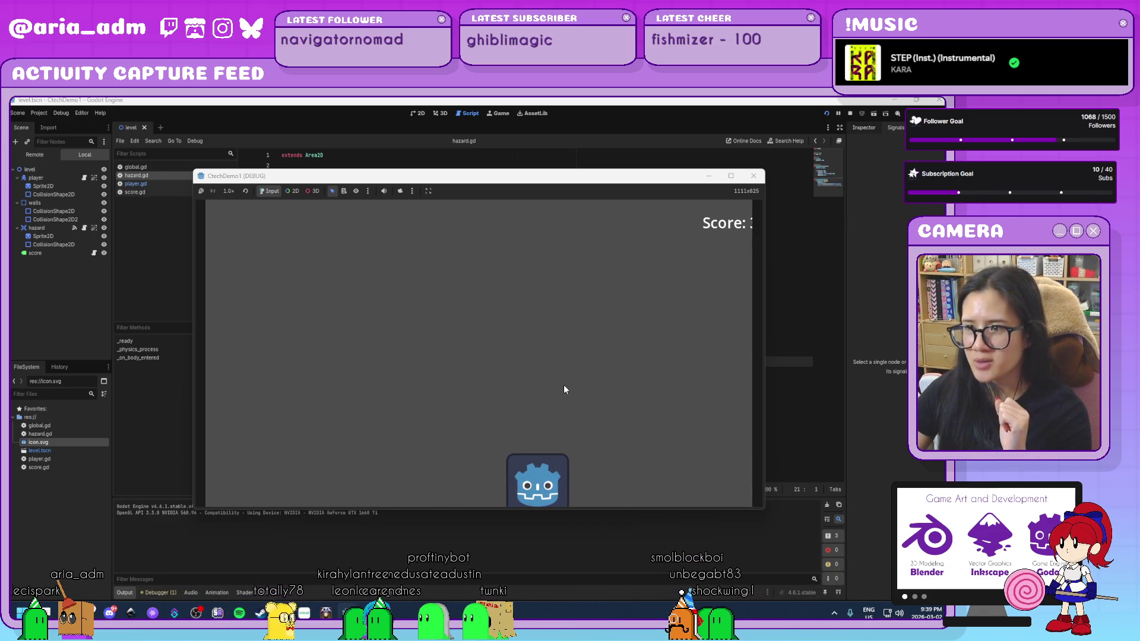
{"action": "key", "text": "Left"}
{"action": "key", "text": "Right"}
{"action": "key", "text": "Left"}
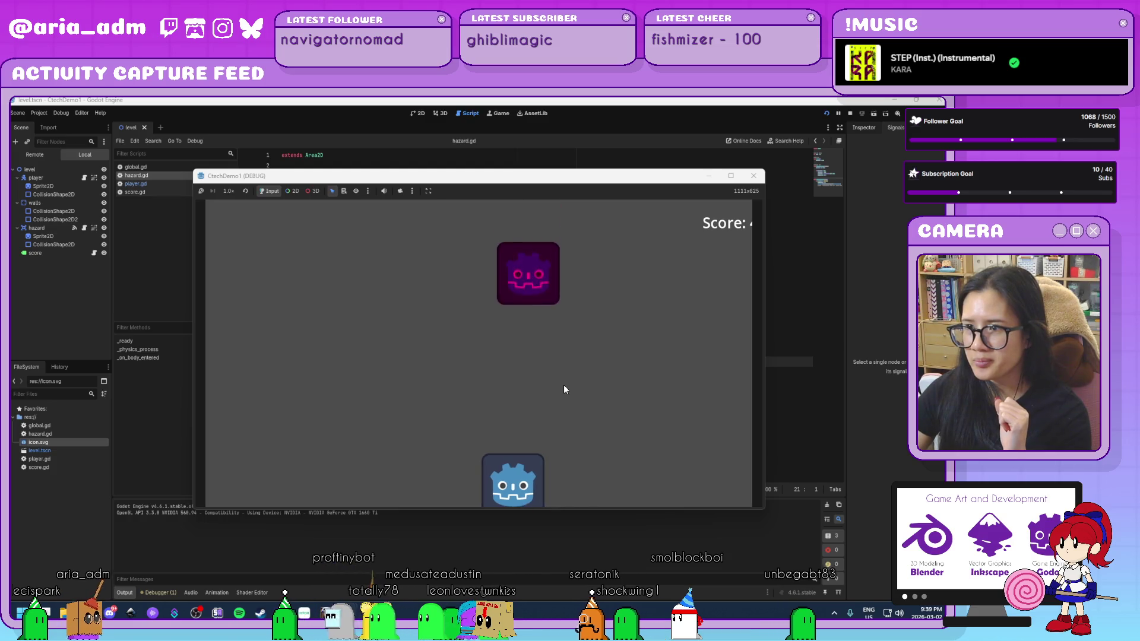
{"action": "key", "text": "Left"}
{"action": "key", "text": "Right"}
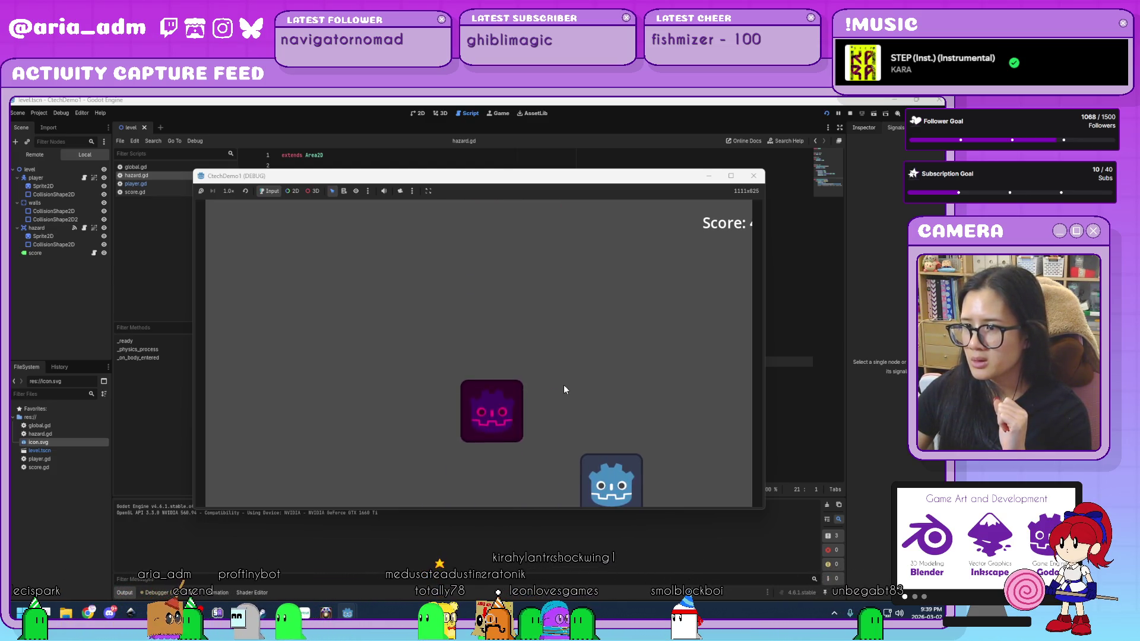
{"action": "key", "text": "Left"}
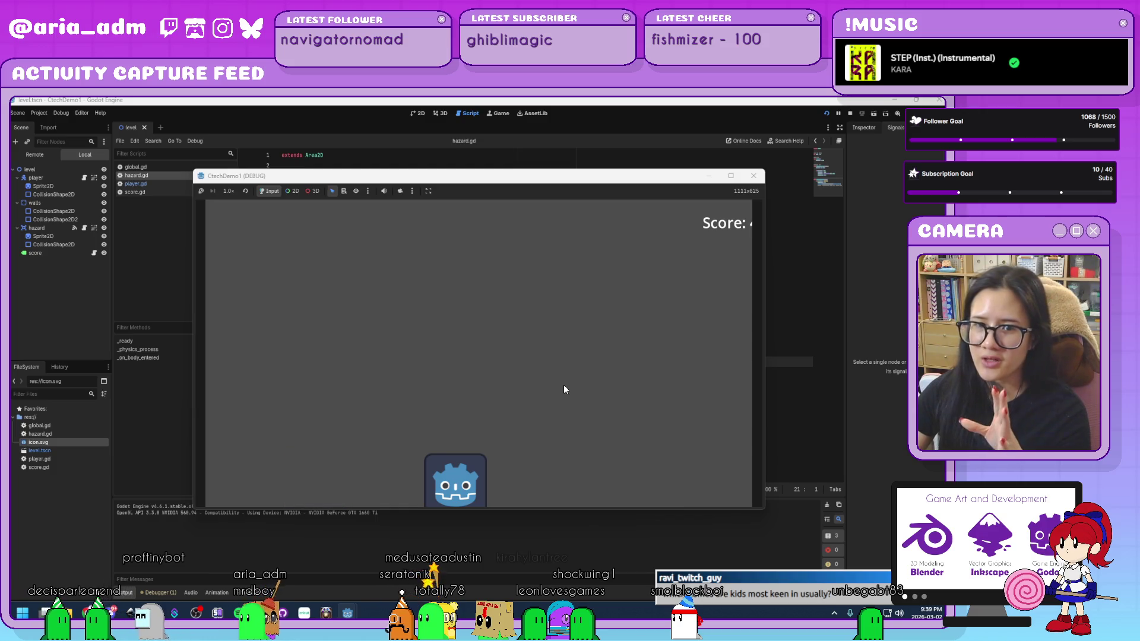
{"action": "key", "text": "Right"}
{"action": "key", "text": "Left"}
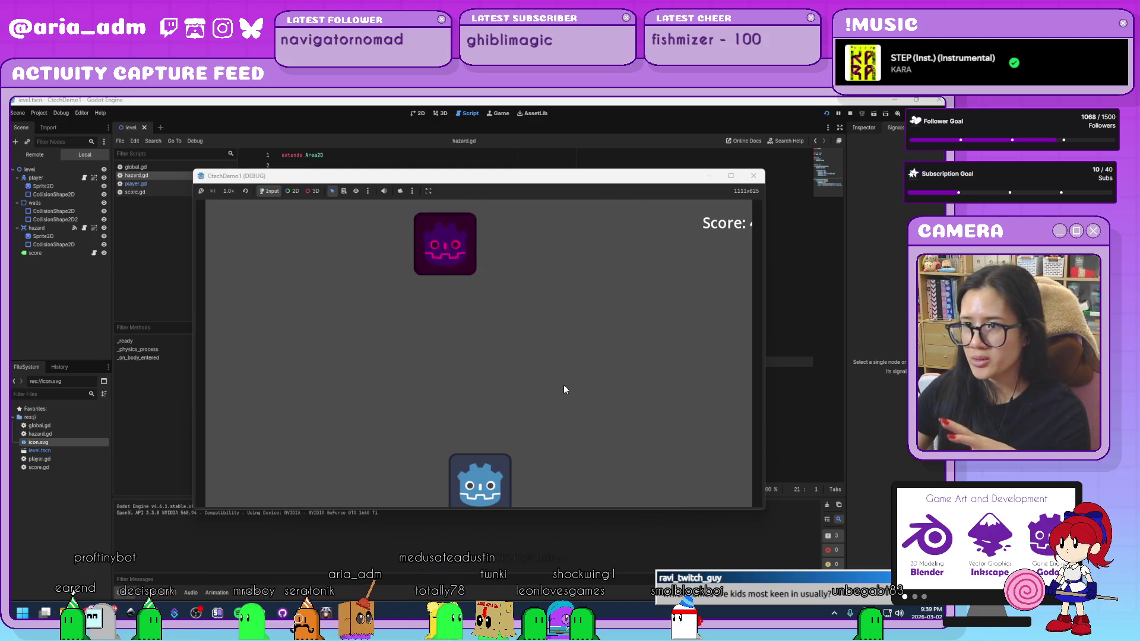
{"action": "key", "text": "Left"}
Step: Return to hazard.gd and read lines 22–28, including _on_body_entered and the call_deferred comment
{"action": "left_click", "coordinate": [753, 176]}
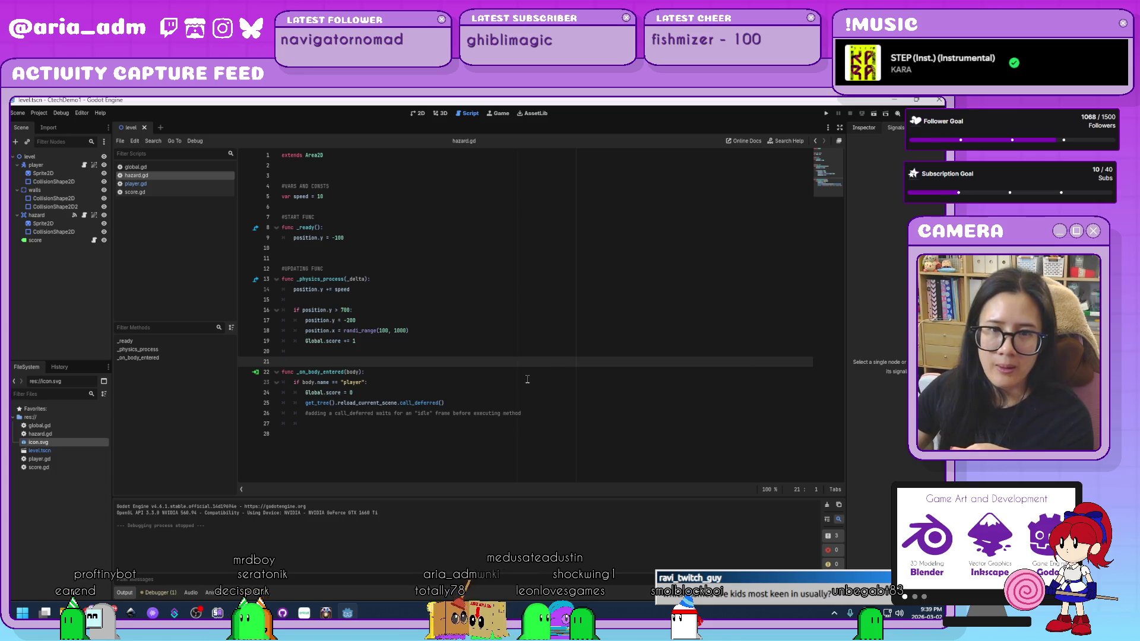
{"action": "left_click", "coordinate": [523, 375]}
{"action": "left_click", "coordinate": [563, 431]}
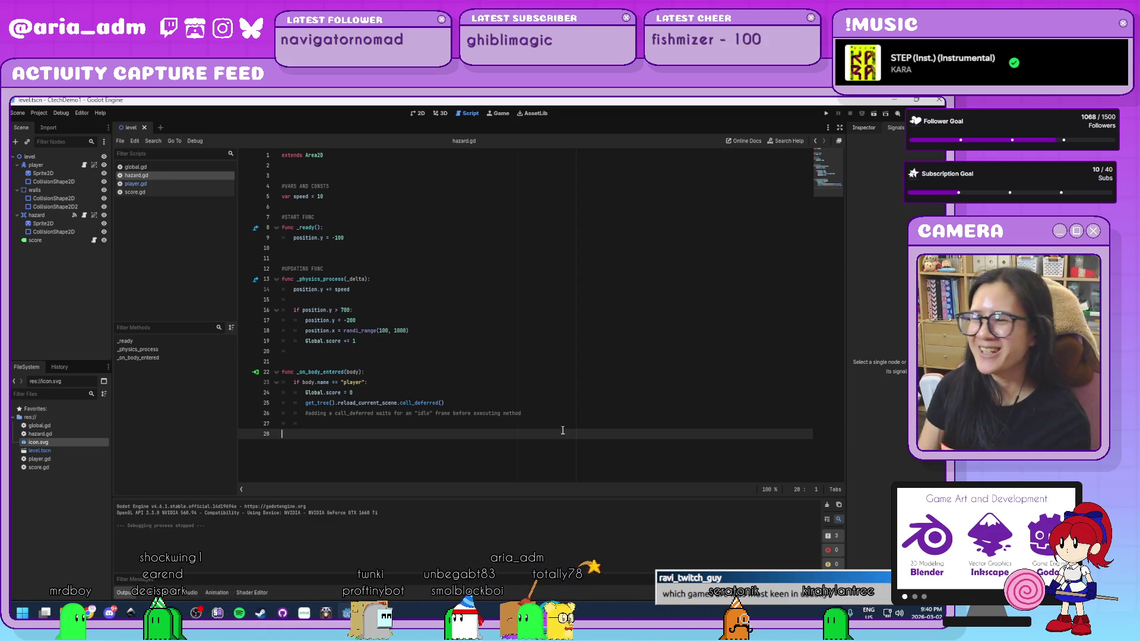
{"action": "left_click", "coordinate": [567, 418]}
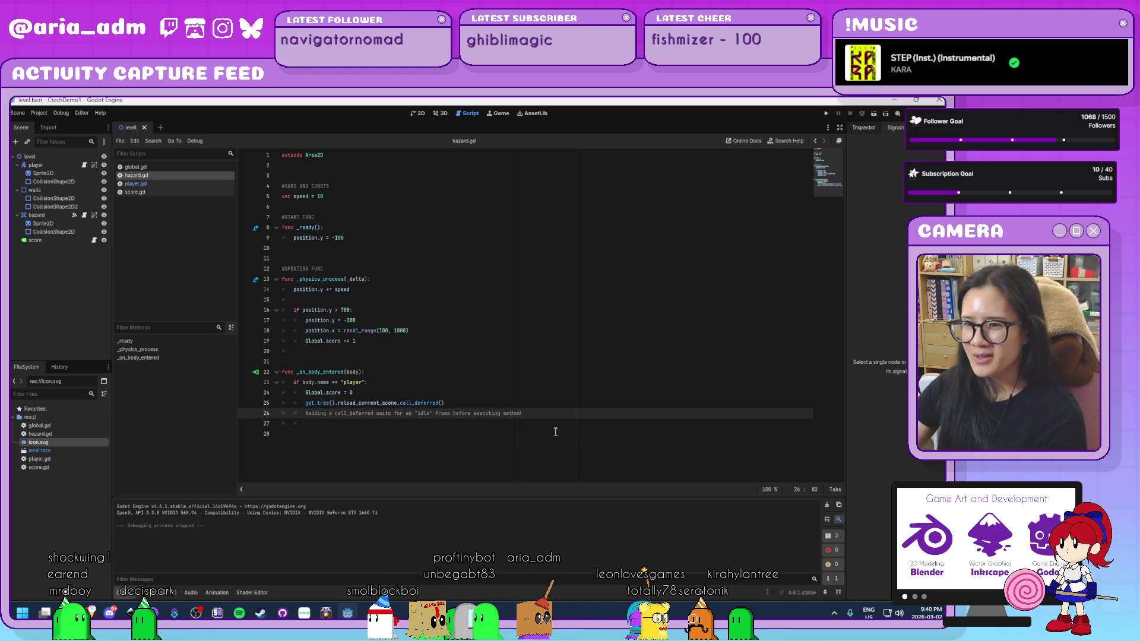
{"action": "left_click", "coordinate": [556, 432]}
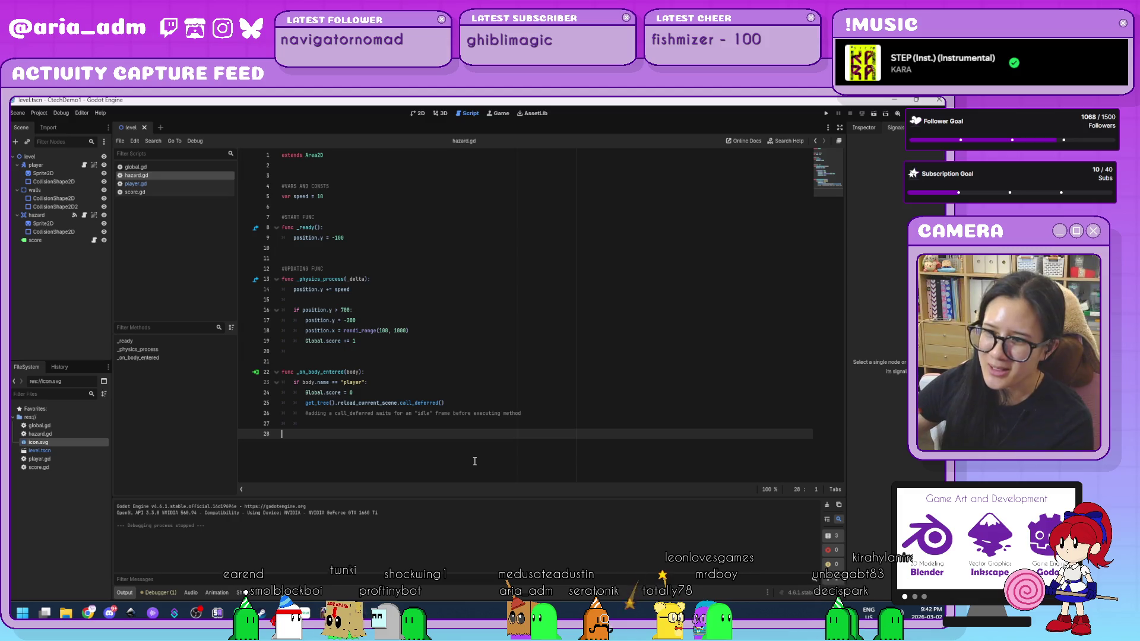
{"action": "left_click", "coordinate": [573, 408]}
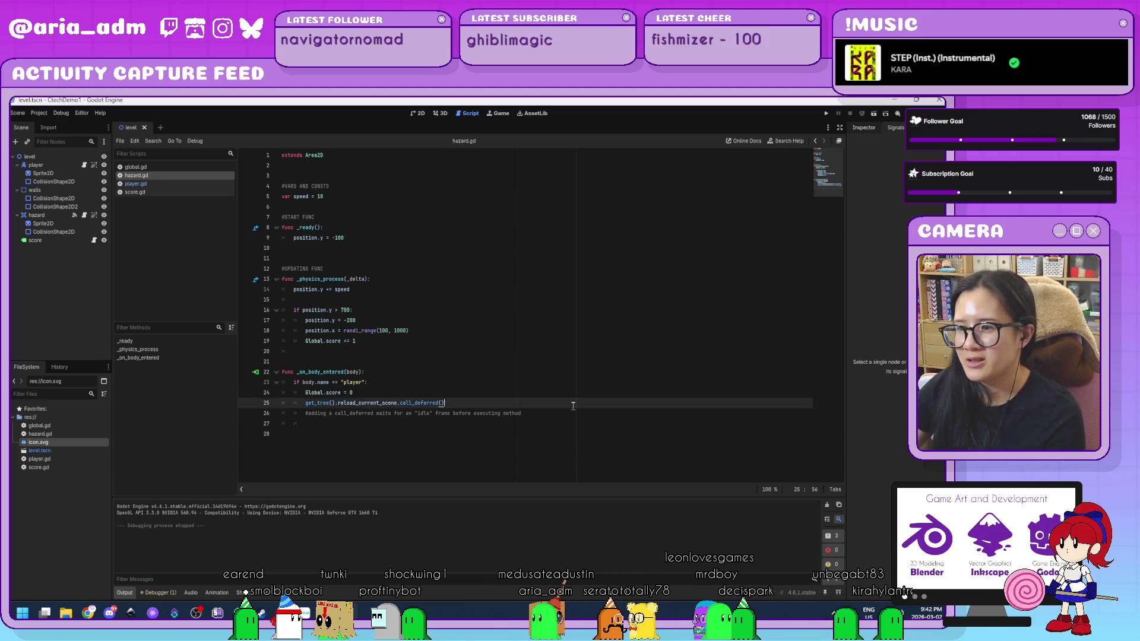
Step: Delete the empty line 28 from hazard.gd, then quit the editor with Ctrl+Q
{"action": "left_click", "coordinate": [548, 437]}
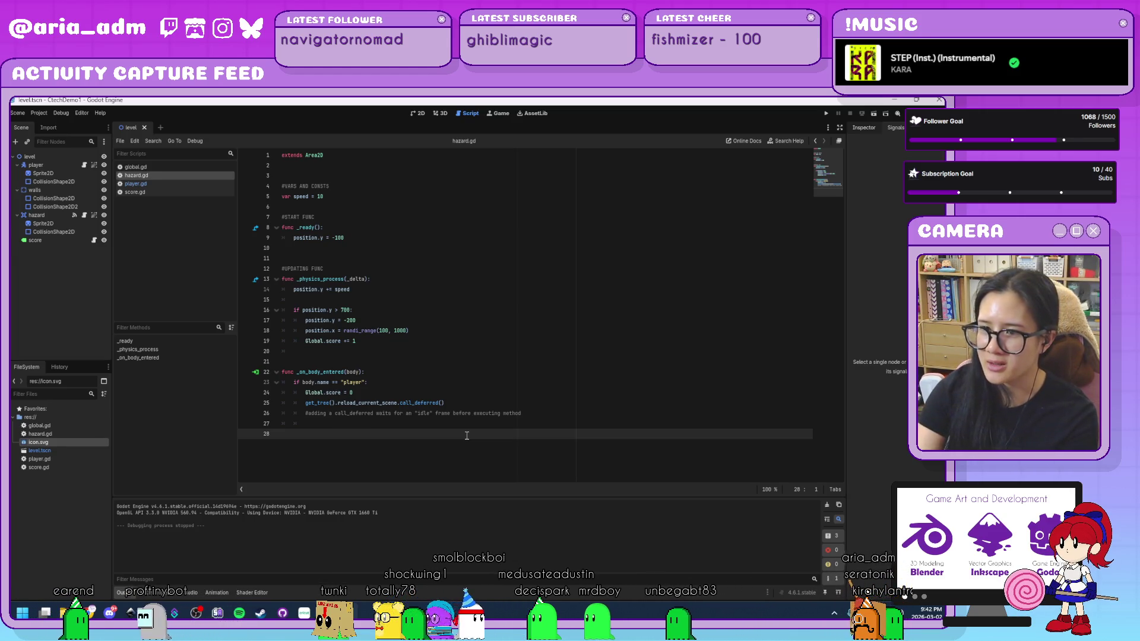
{"action": "key", "text": "BackSpace"}
{"action": "key", "text": "BackSpace"}
{"action": "key", "text": "BackSpace"}
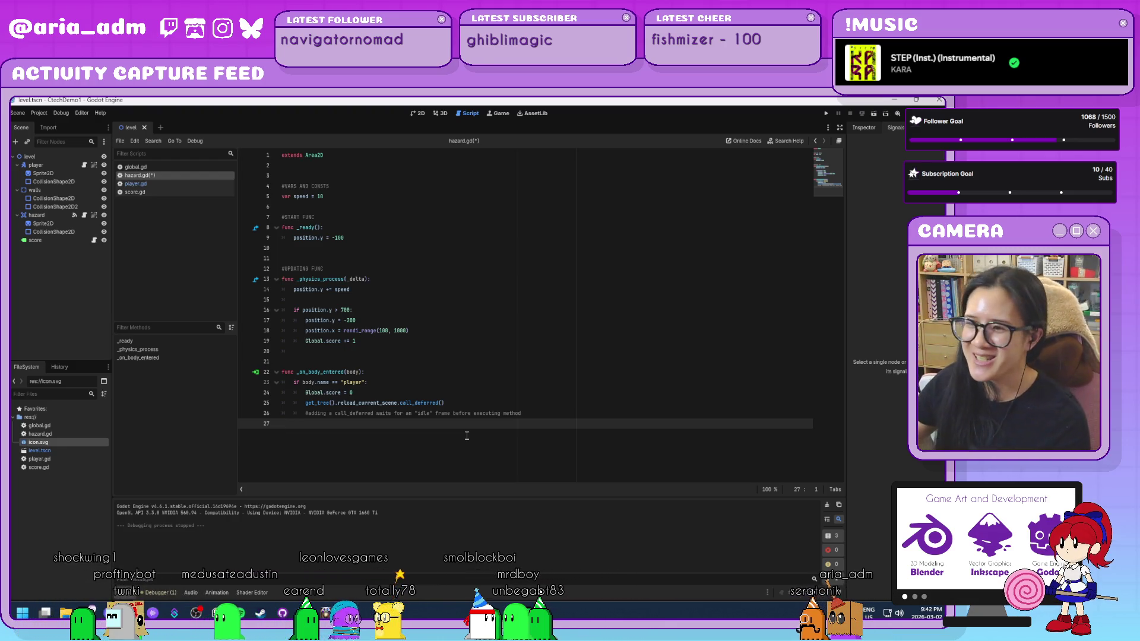
{"action": "left_click", "coordinate": [552, 413]}
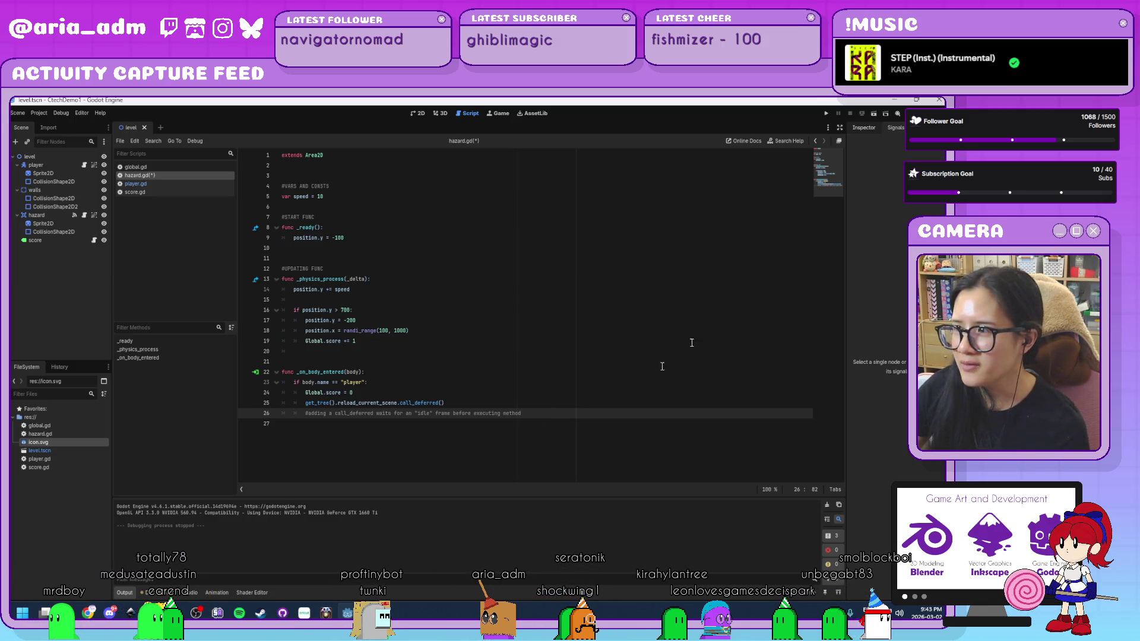
{"action": "key", "text": "ctrl+q"}
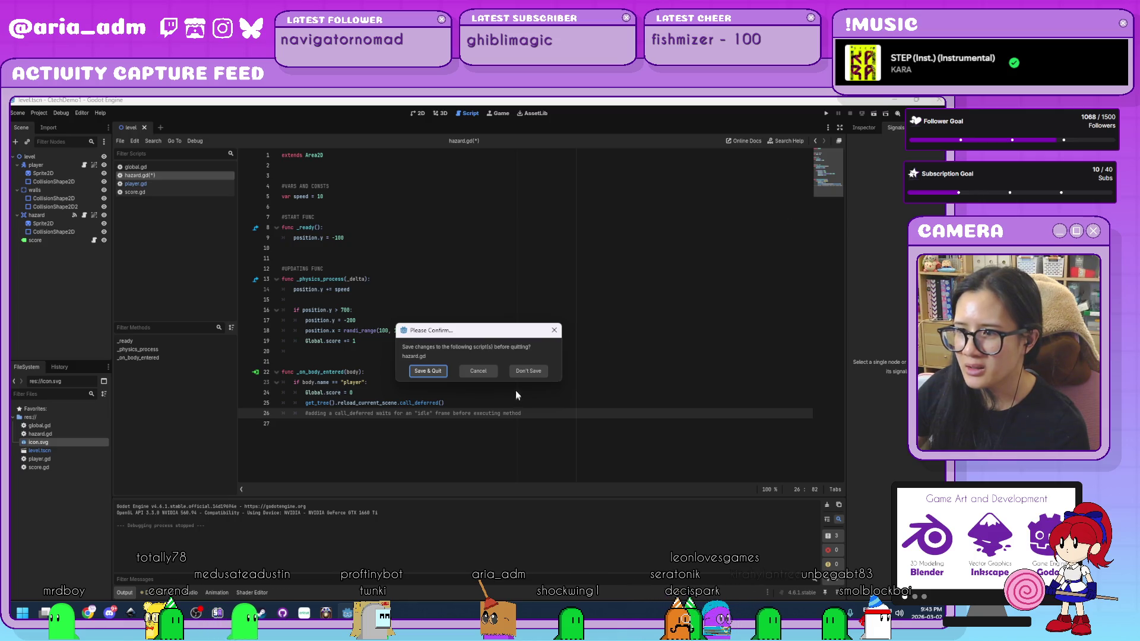
Step: Discard the hazard.gd changes with Don't Save and maximize the Project Manager window
{"action": "left_click", "coordinate": [532, 375]}
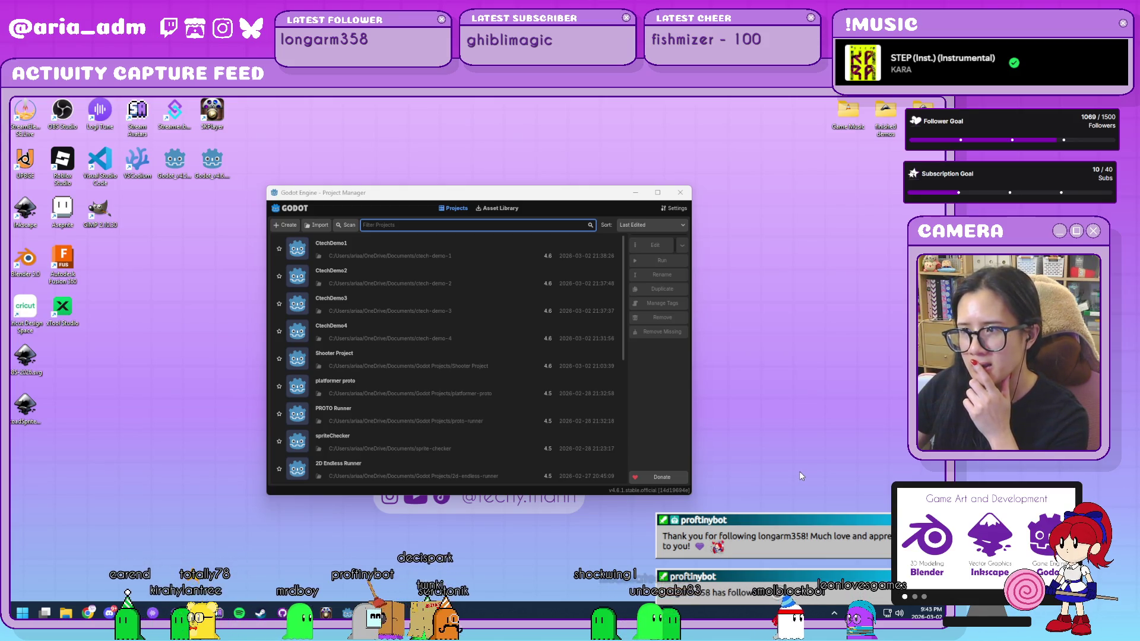
{"action": "left_click", "coordinate": [657, 192]}
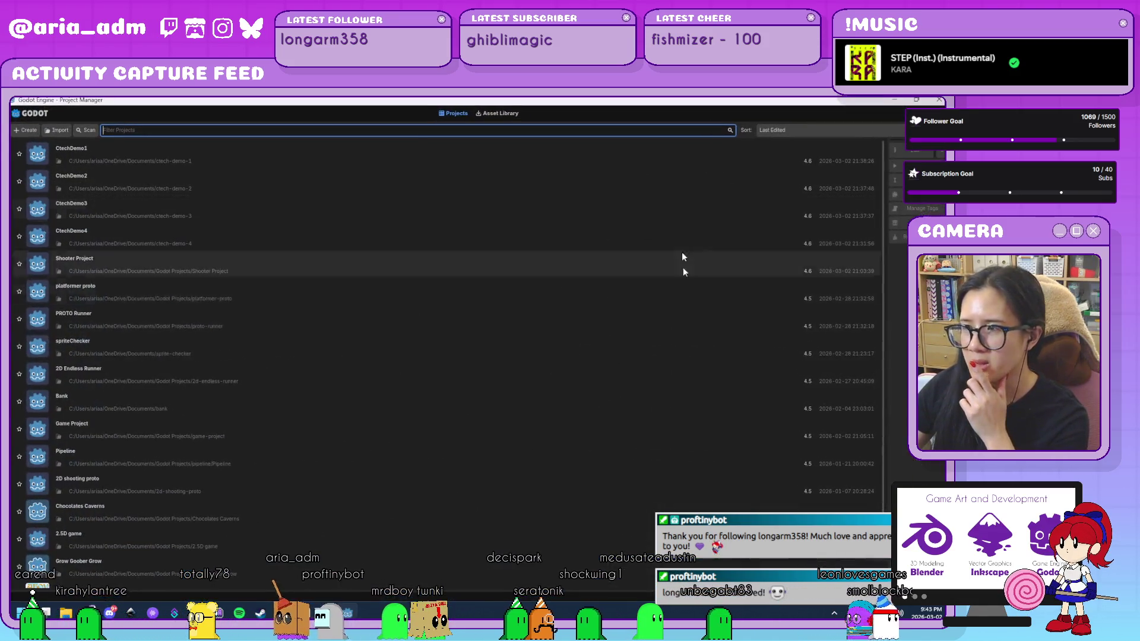